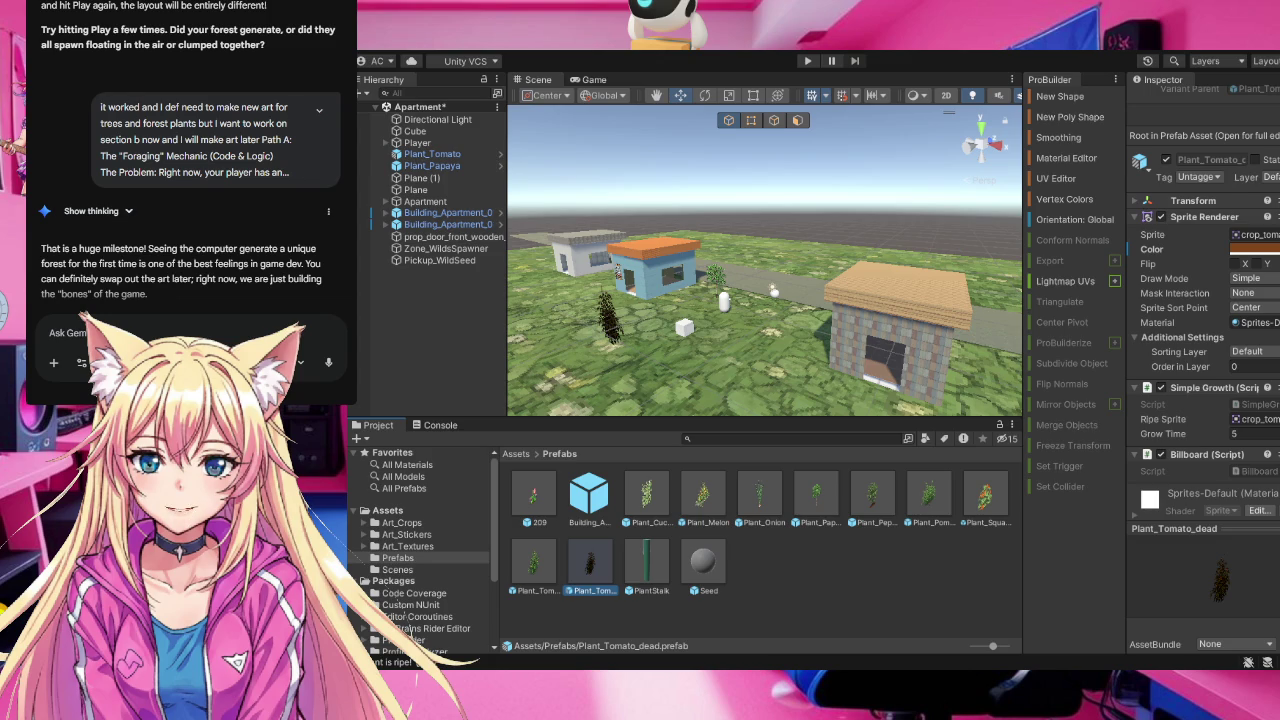
Select Pickup_WildSeed and orbit the Scene view toward the brick house and blue house
scroll(254, 265, down, 10)
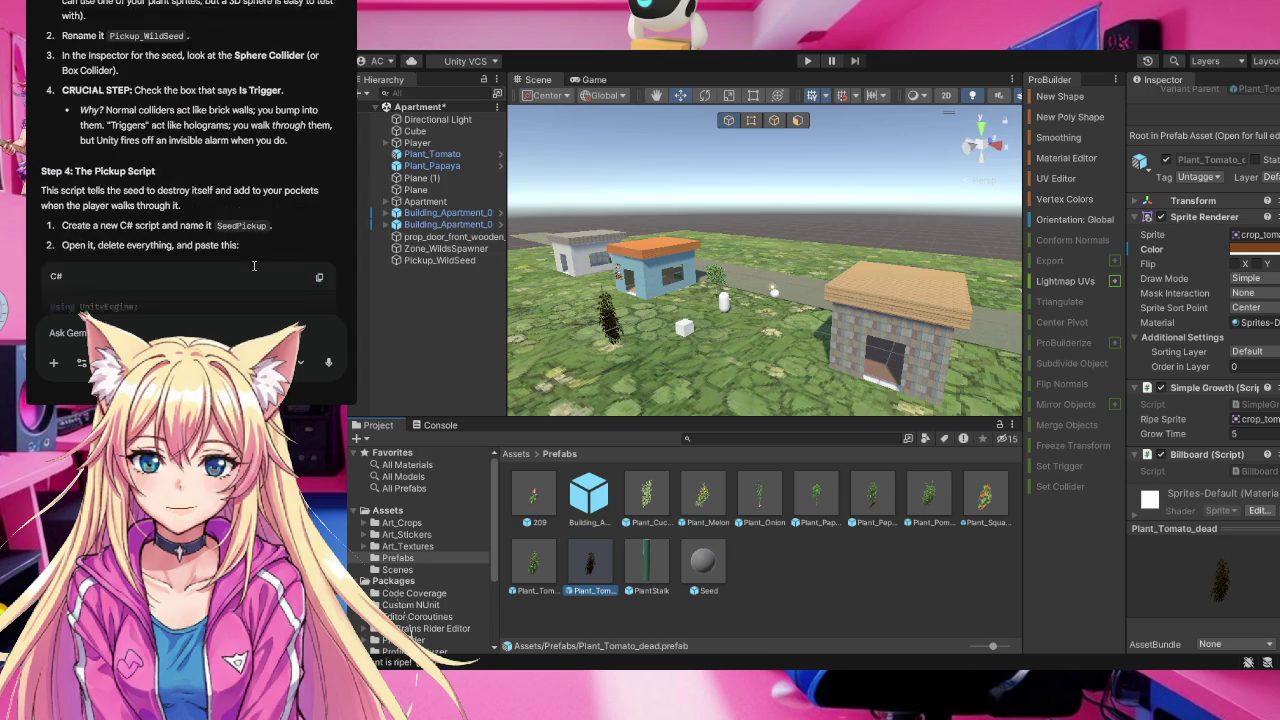
scroll(254, 265, down, 15)
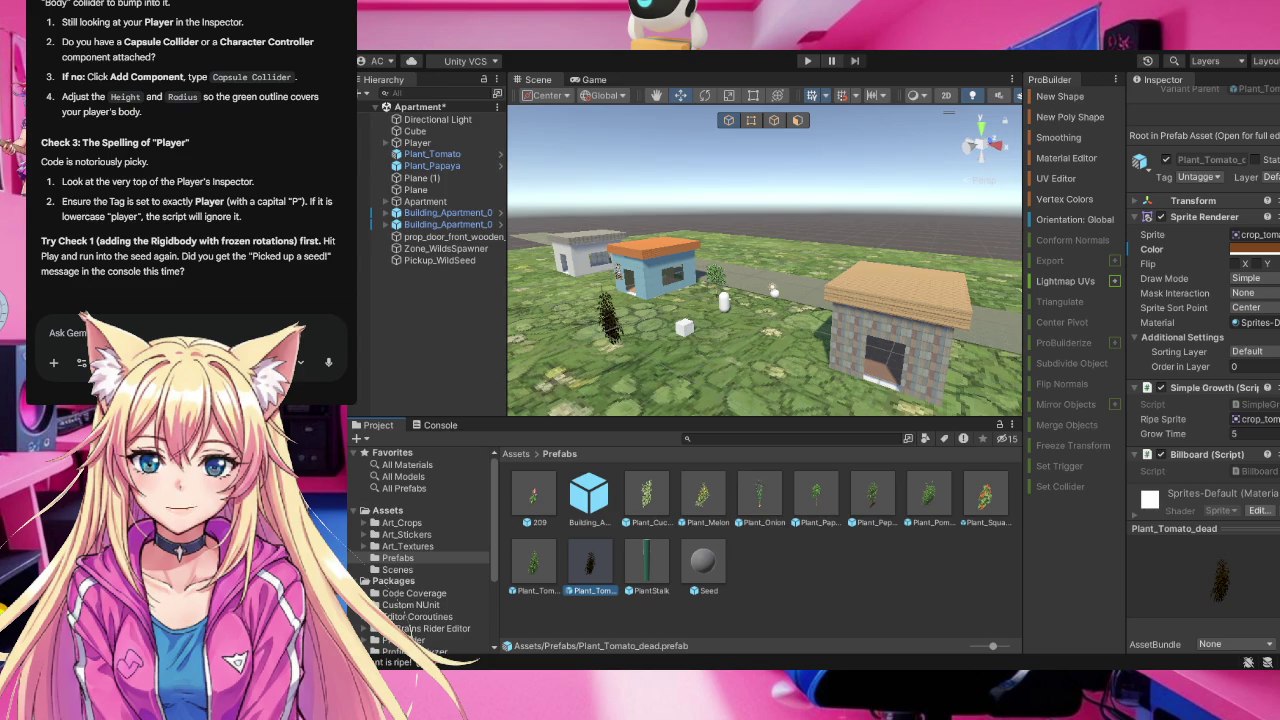
click(775, 295)
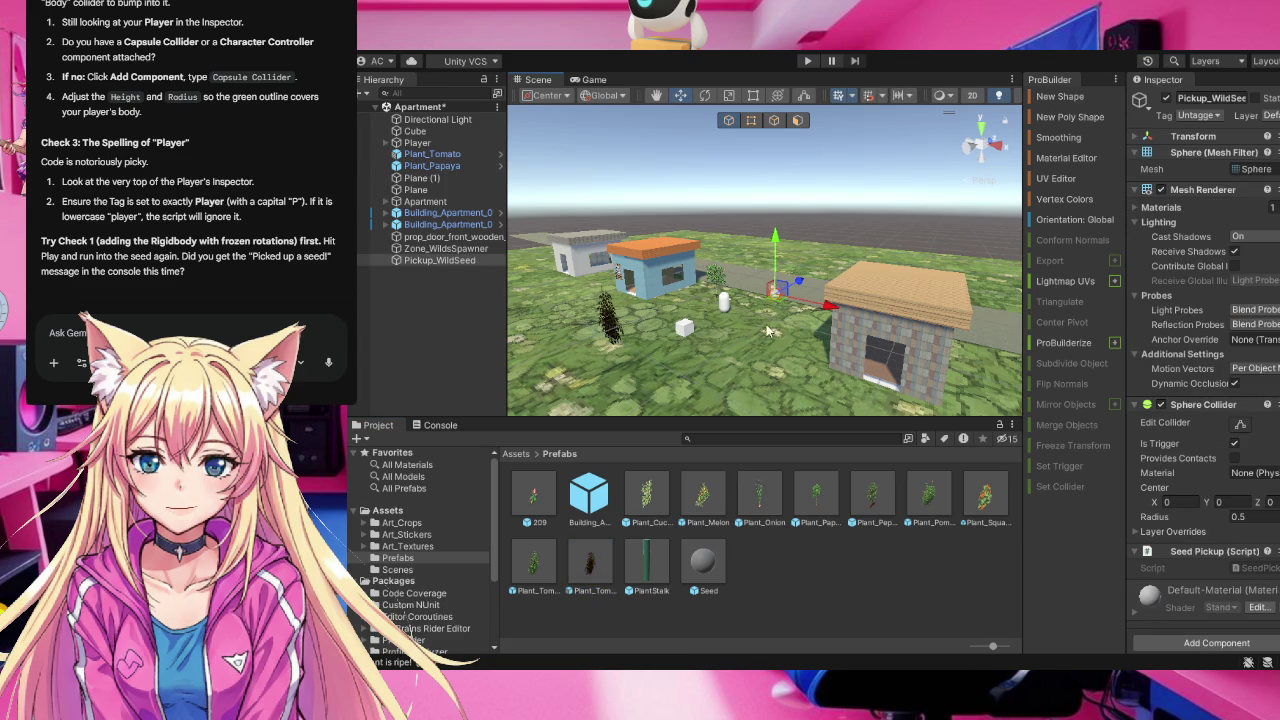
mouse_move(717, 342)
mouse_down()
mouse_move(487, 344)
mouse_move(909, 378)
mouse_move(711, 362)
mouse_up()
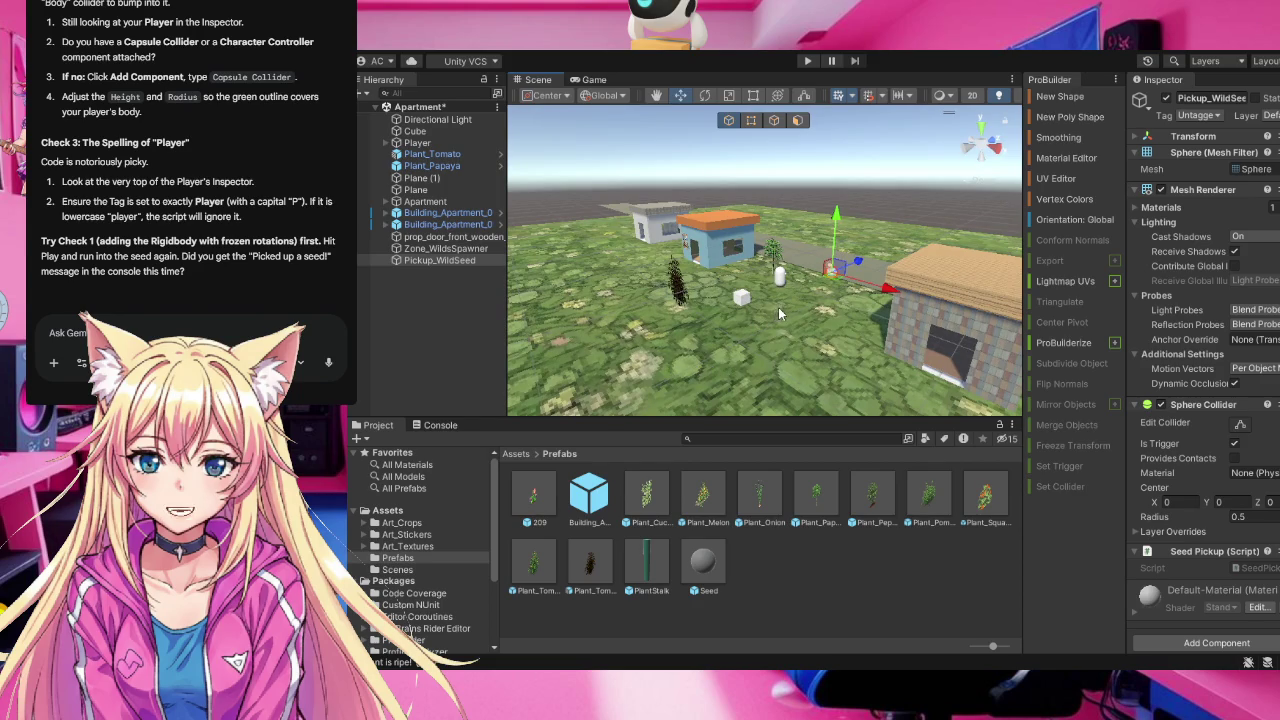
scroll(778, 307, up, 2)
scroll(778, 308, up, 8)
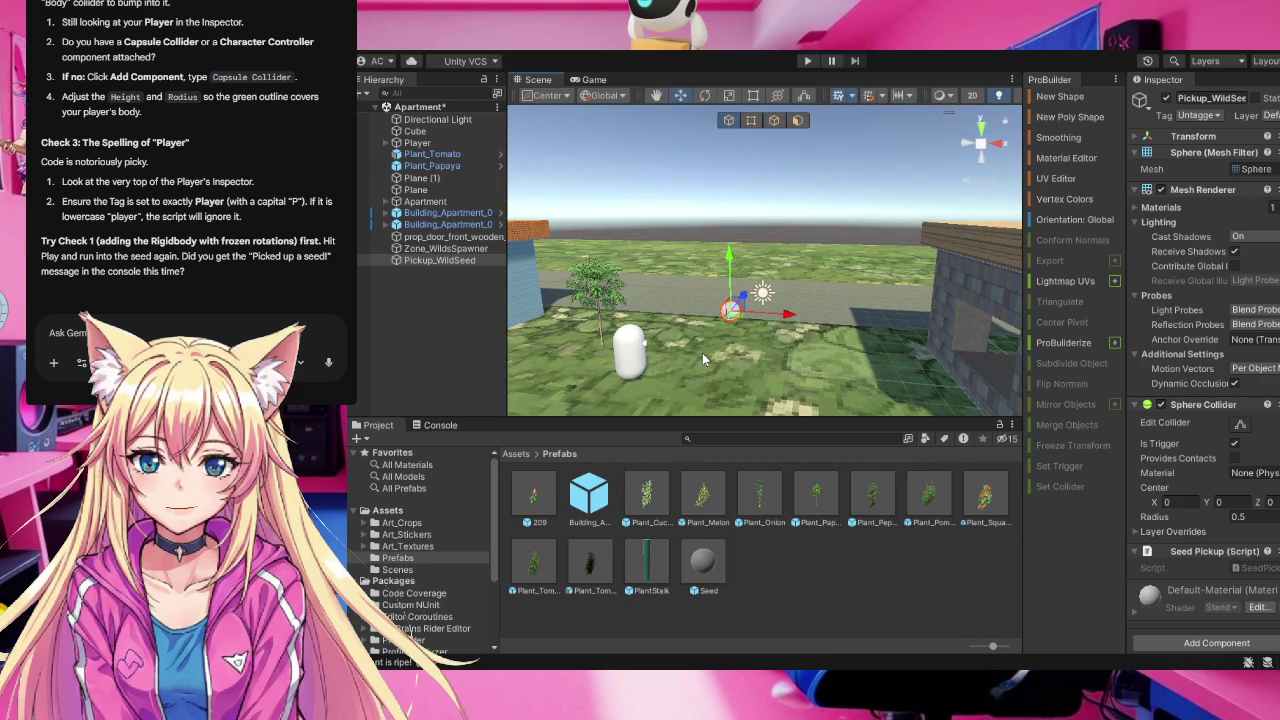
mouse_move(702, 352)
mouse_down()
mouse_move(711, 276)
mouse_move(730, 256)
mouse_up()
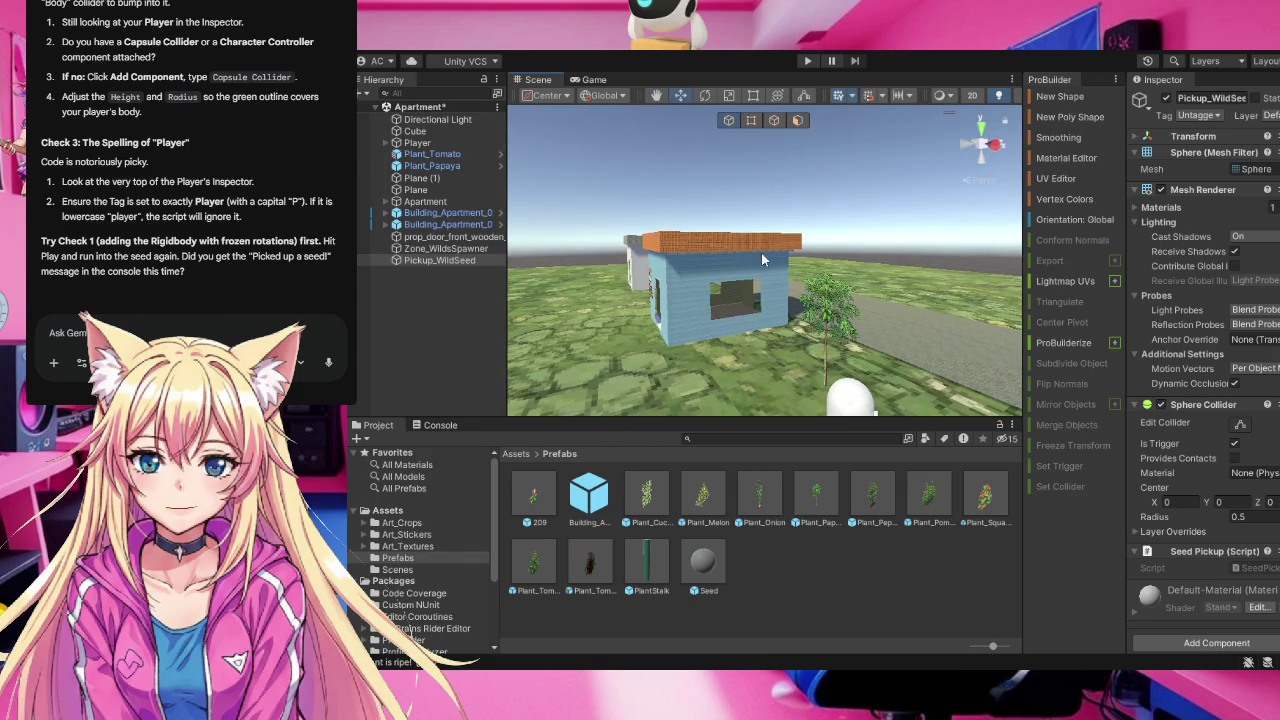
Frame the seed pickup up close in the scene, then zoom back out
scroll(889, 268, up, 5)
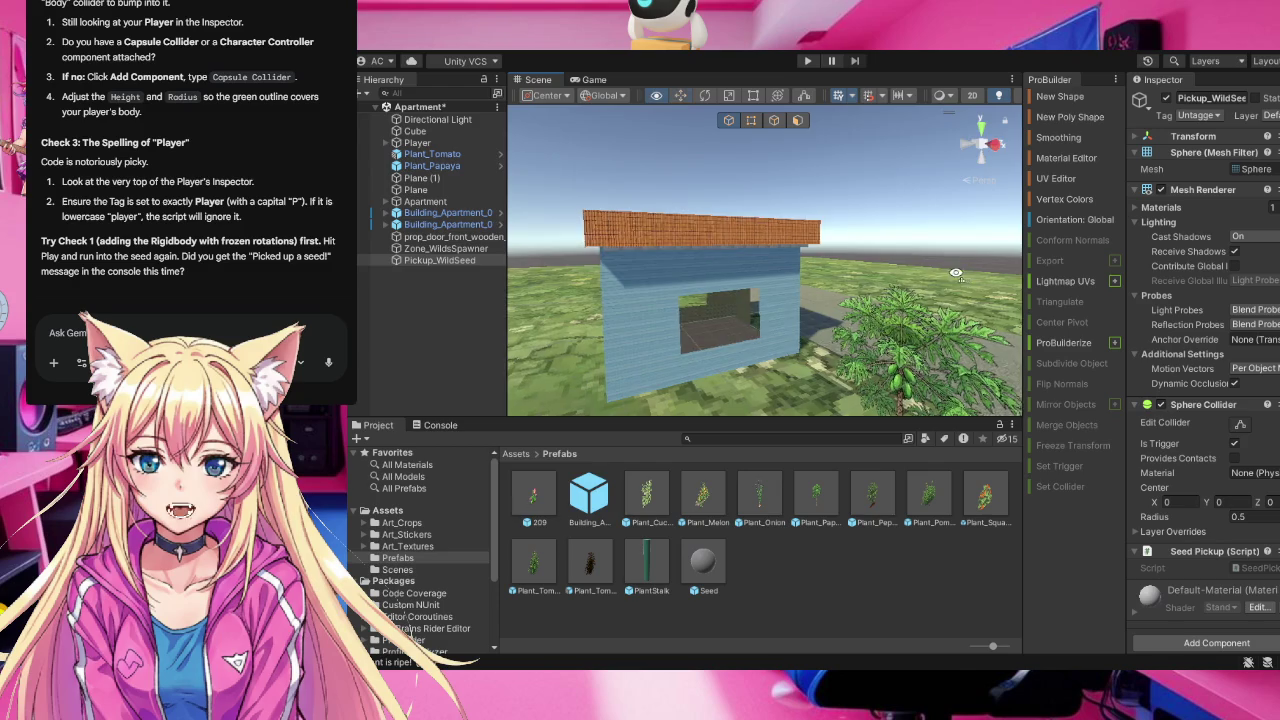
double_click(468, 261)
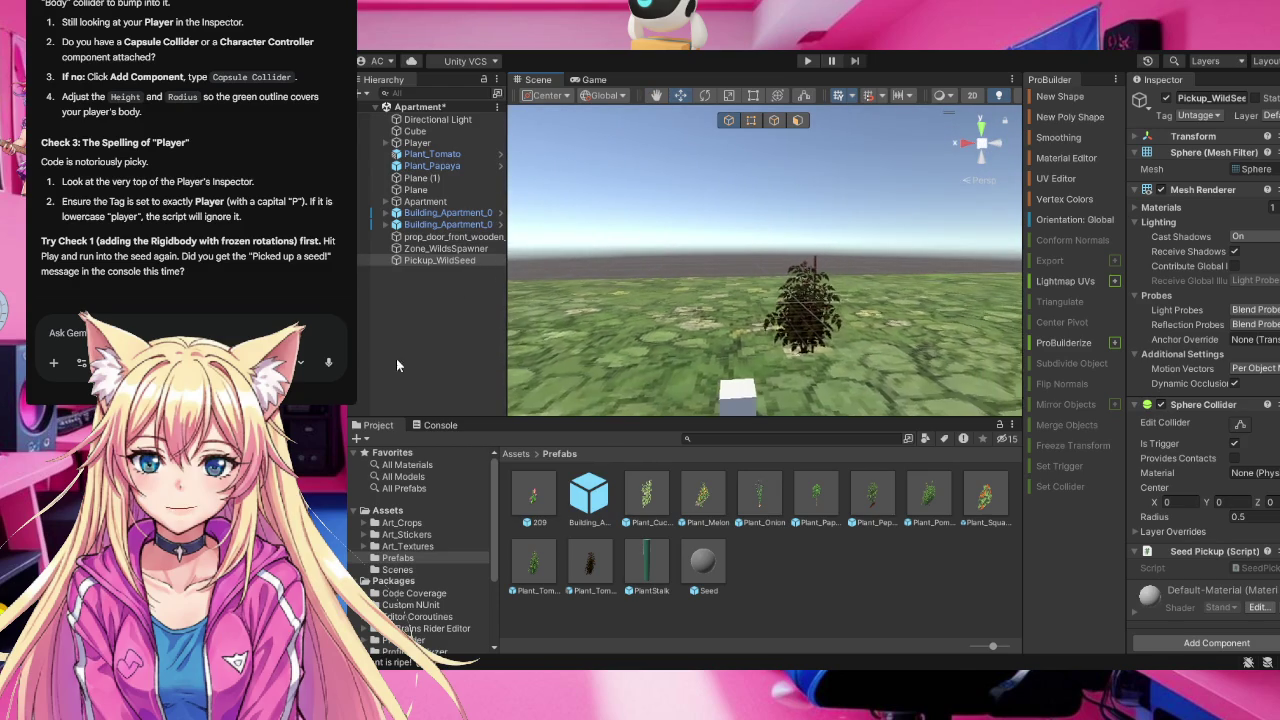
scroll(765, 336, down, 2)
scroll(765, 300, down, 4)
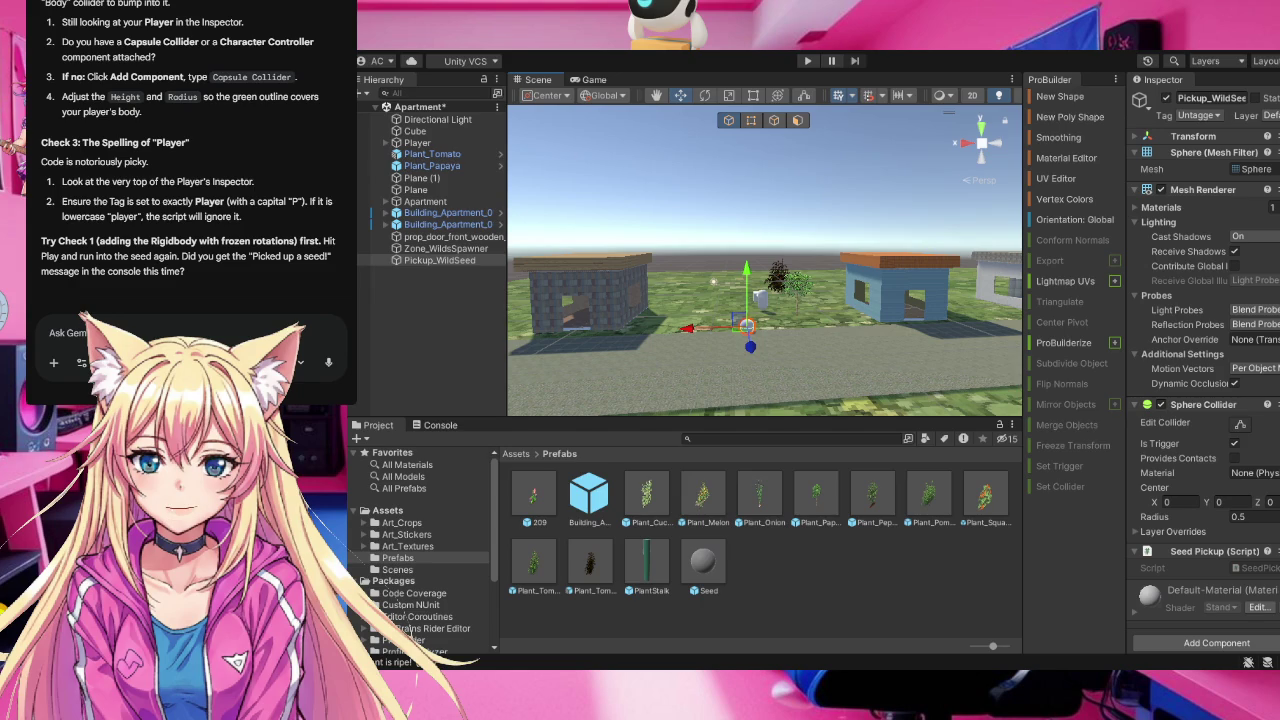
key(alt)
mouse_move(834, 370)
mouse_down()
mouse_move(654, 317)
mouse_move(1015, 304)
mouse_move(802, 304)
mouse_move(1015, 320)
mouse_move(880, 320)
mouse_move(530, 282)
mouse_up()
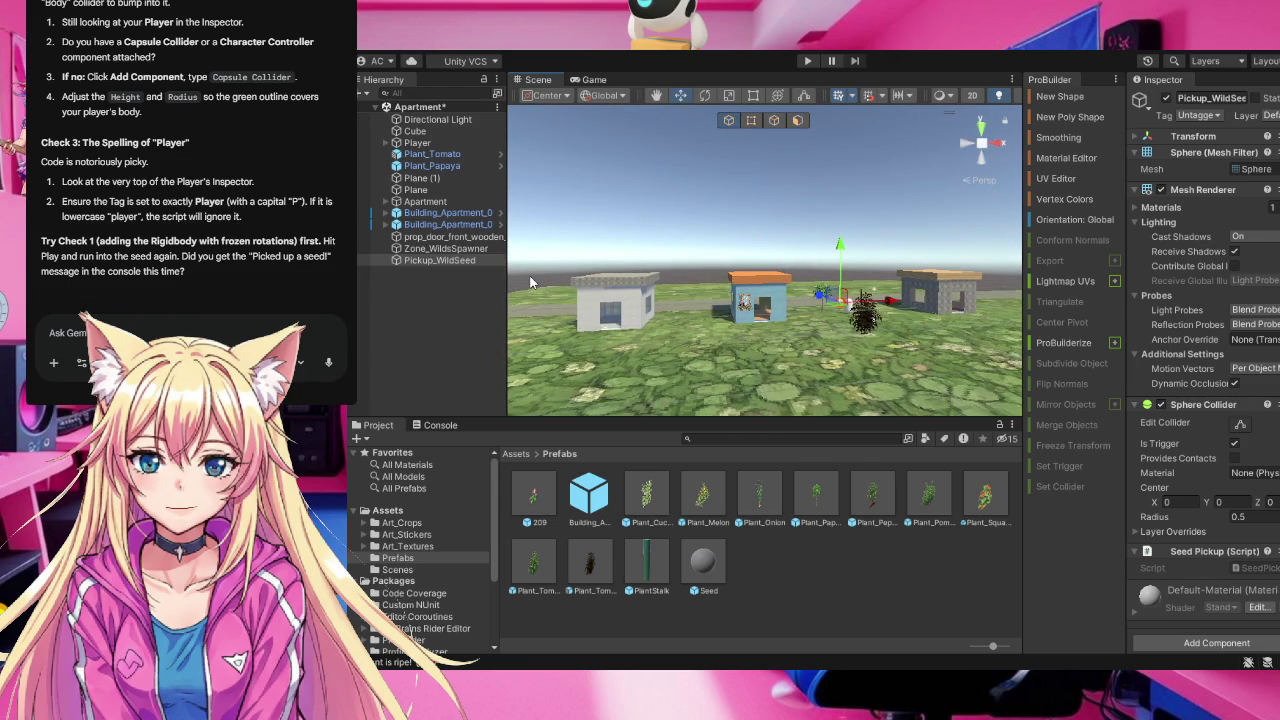
mouse_move(791, 320)
mouse_down()
mouse_move(840, 272)
mouse_move(813, 317)
mouse_up()
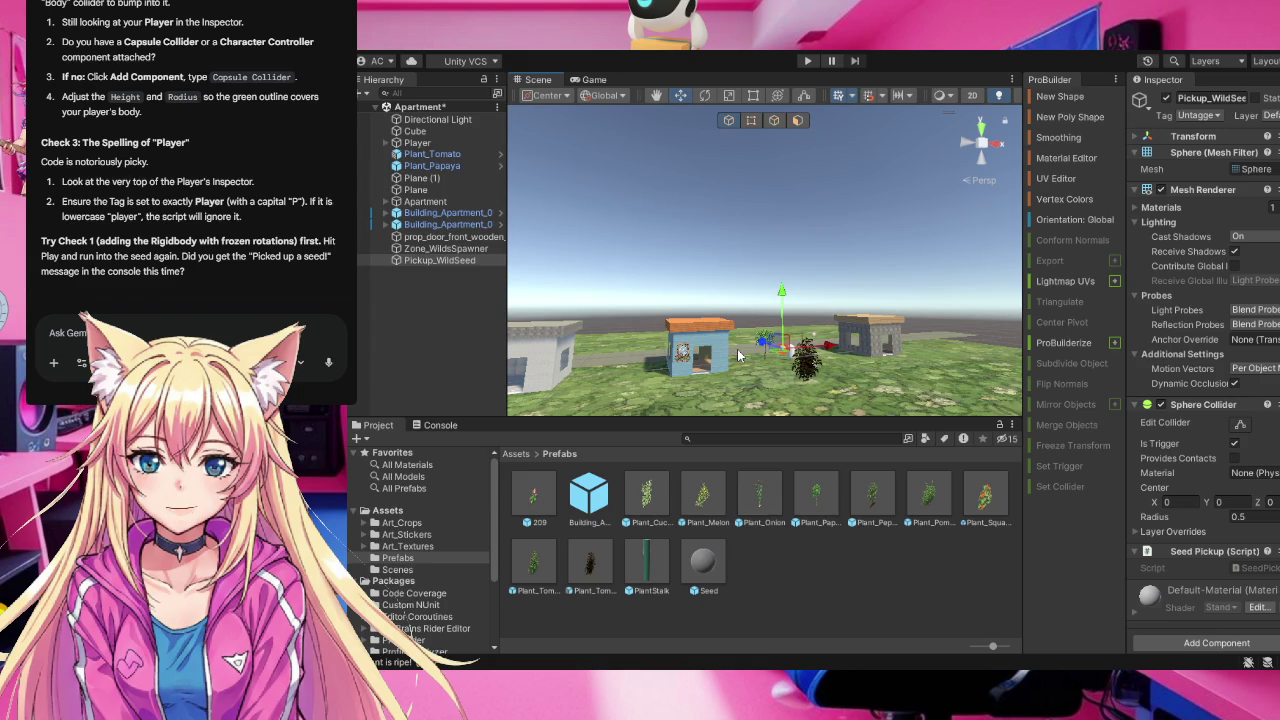
key(alt)
drag(733, 350, 825, 355)
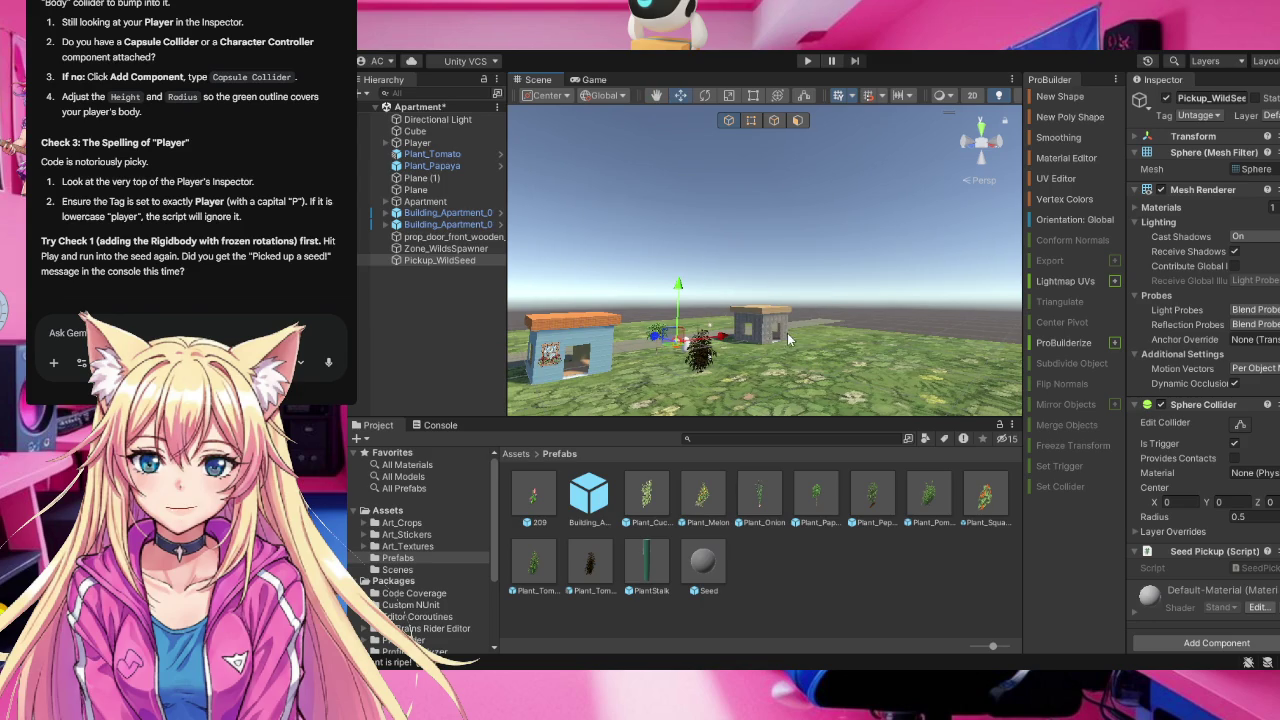
mouse_move(788, 340)
mouse_down()
mouse_move(716, 343)
mouse_move(773, 330)
mouse_move(759, 341)
mouse_up()
scroll(769, 333, up, 2)
scroll(759, 341, down, 4)
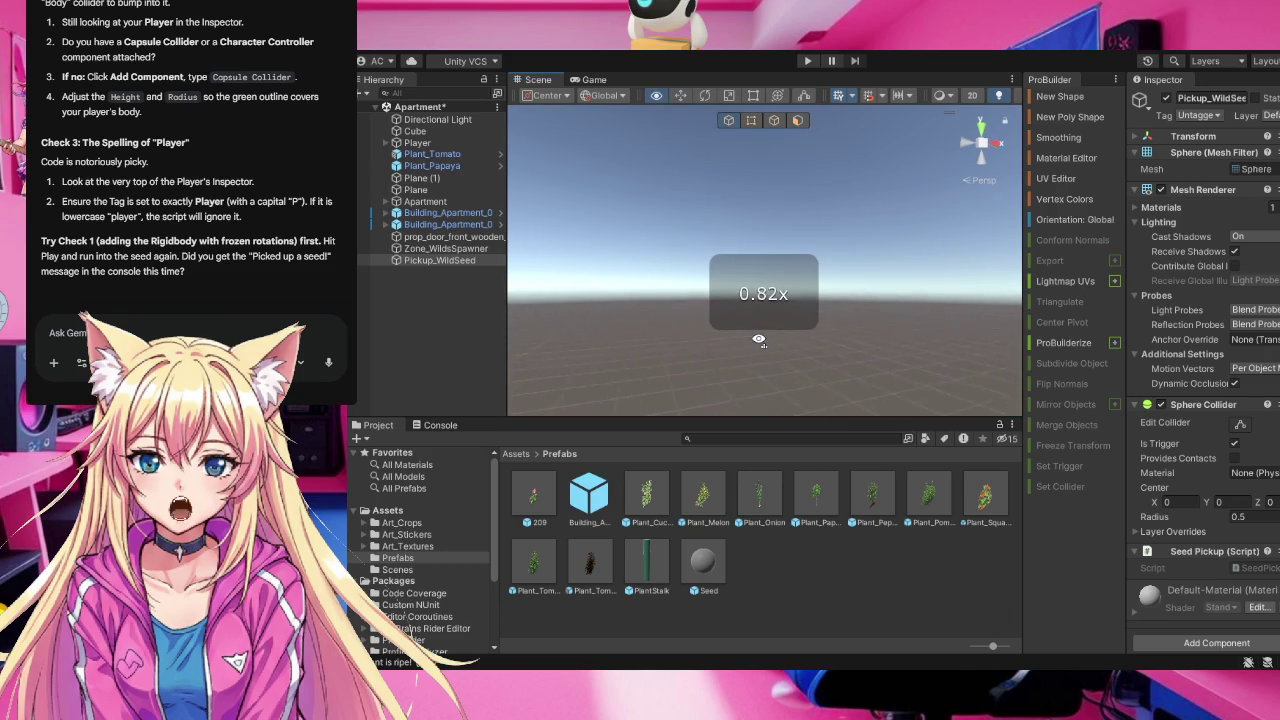
scroll(758, 340, up, 2)
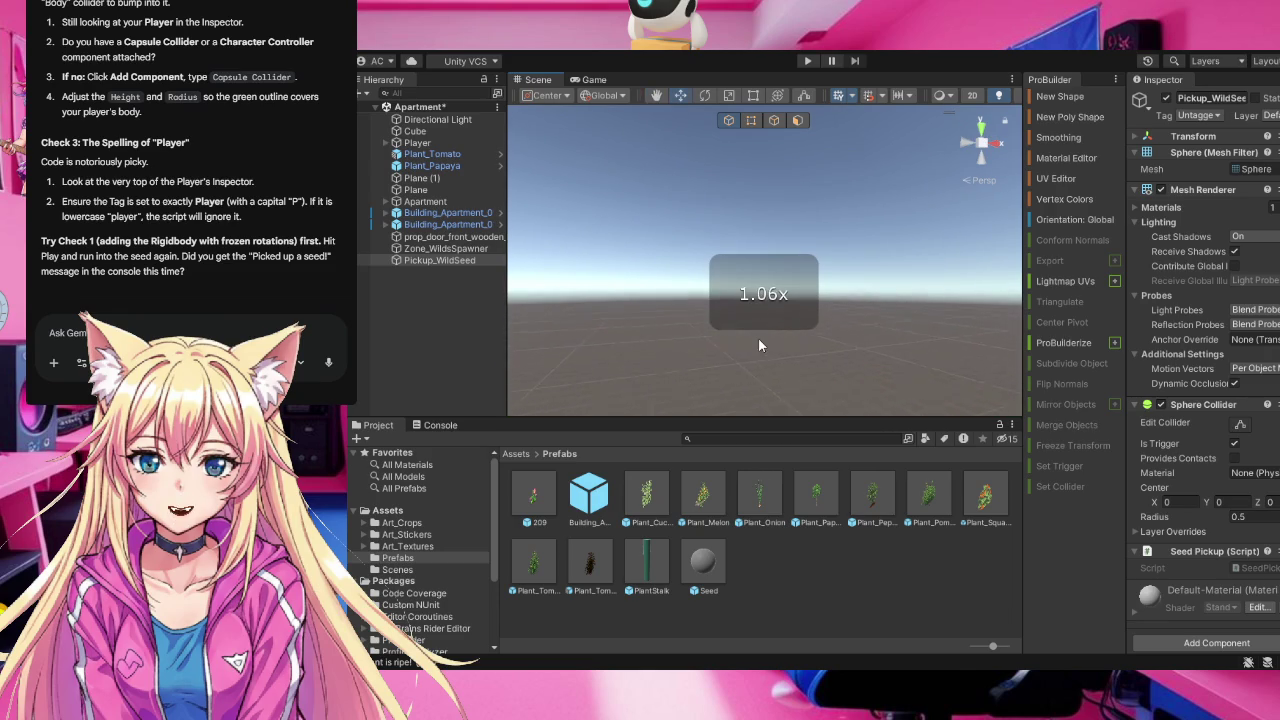
key(f)
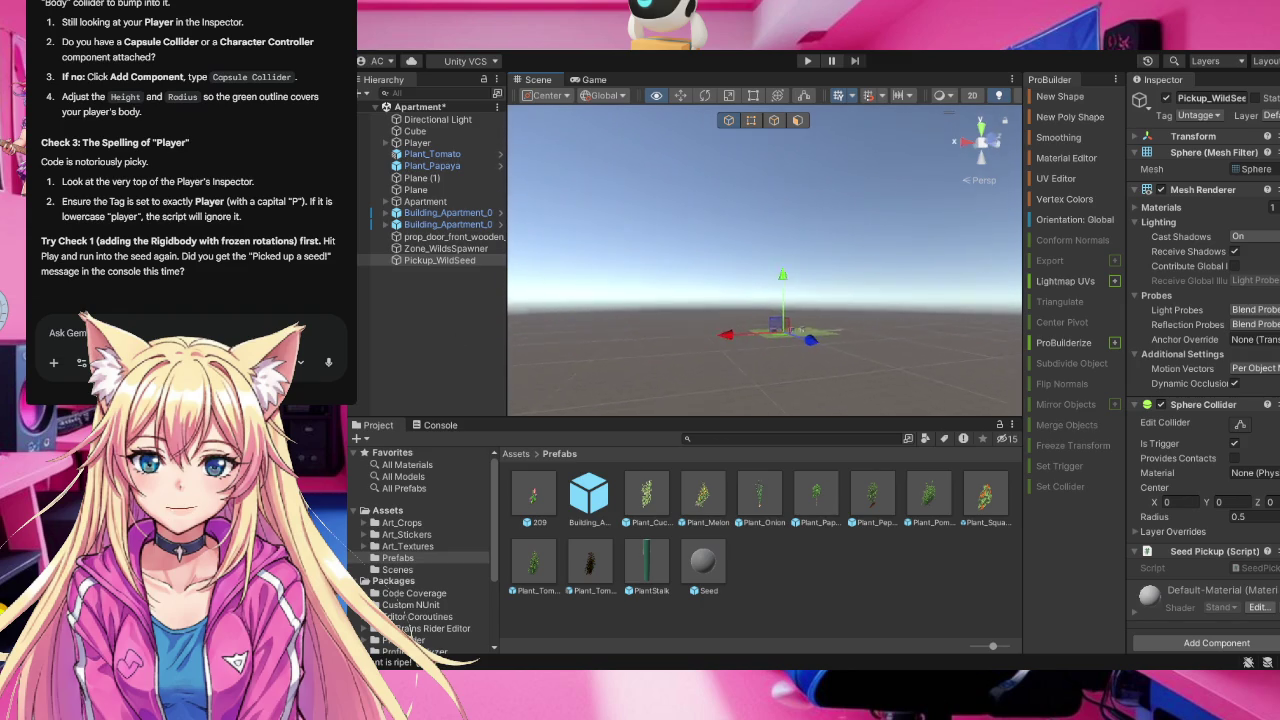
drag(817, 362, 812, 362)
scroll(808, 361, up, 4)
scroll(812, 362, down, 1)
scroll(812, 361, down, 5)
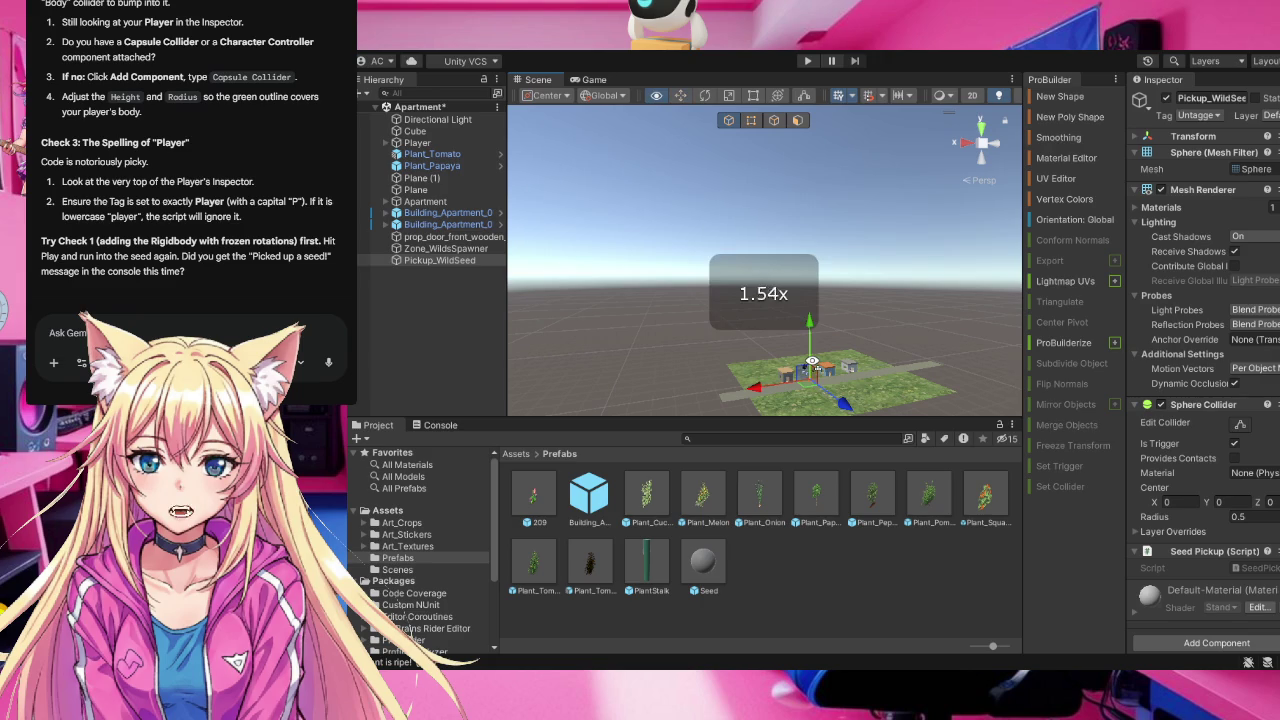
scroll(812, 361, down, 2)
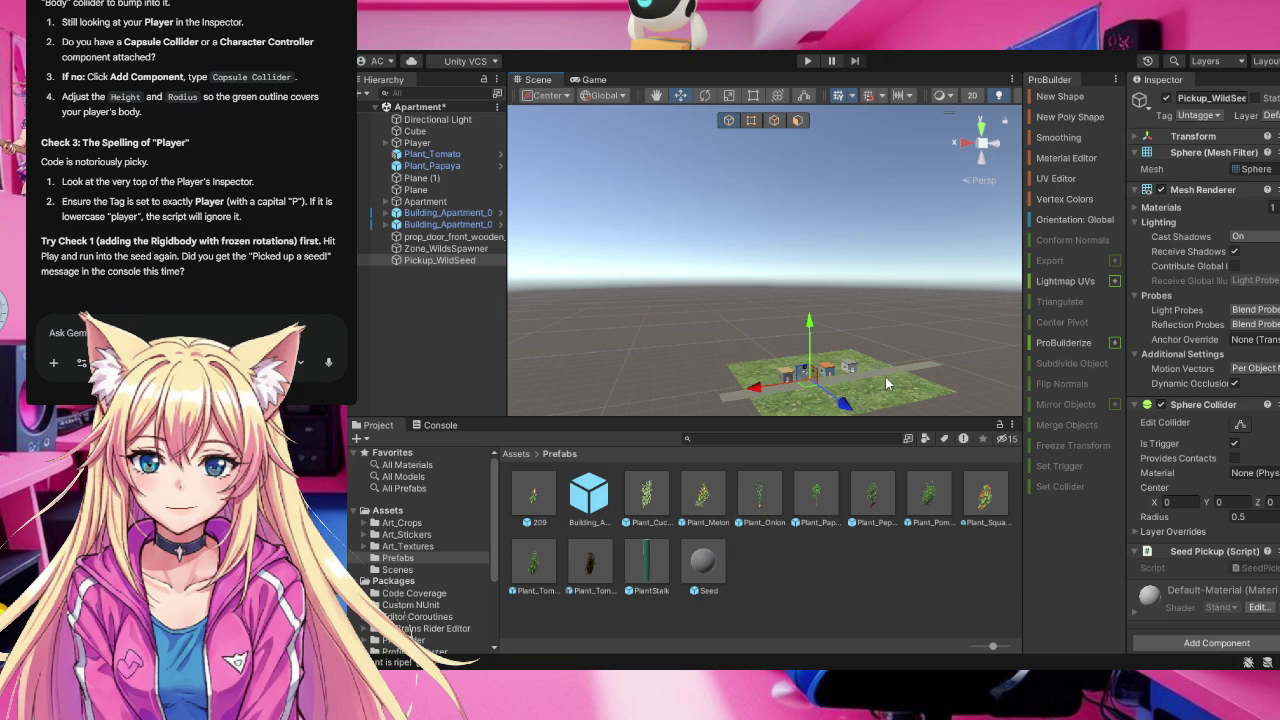
Frame the Pickup_WildSeed sphere, tilt down toward the paving, then reframe and reselect it
key(f)
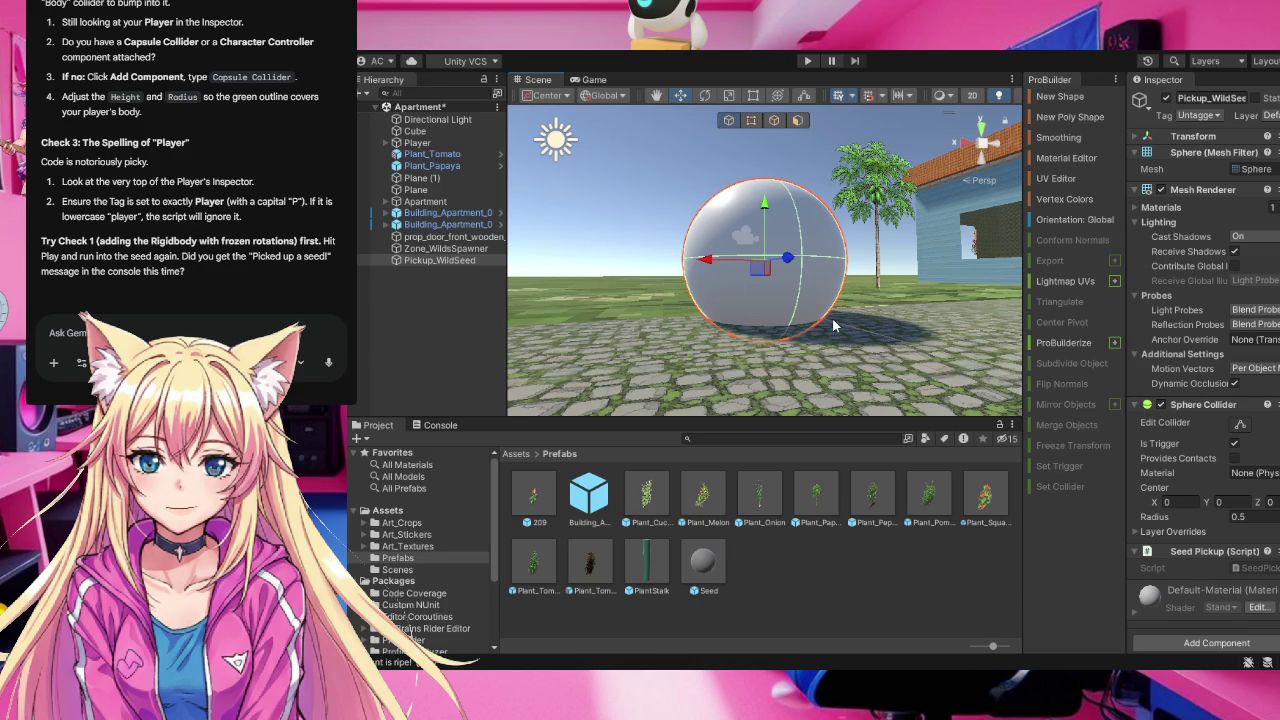
scroll(837, 300, down, 5)
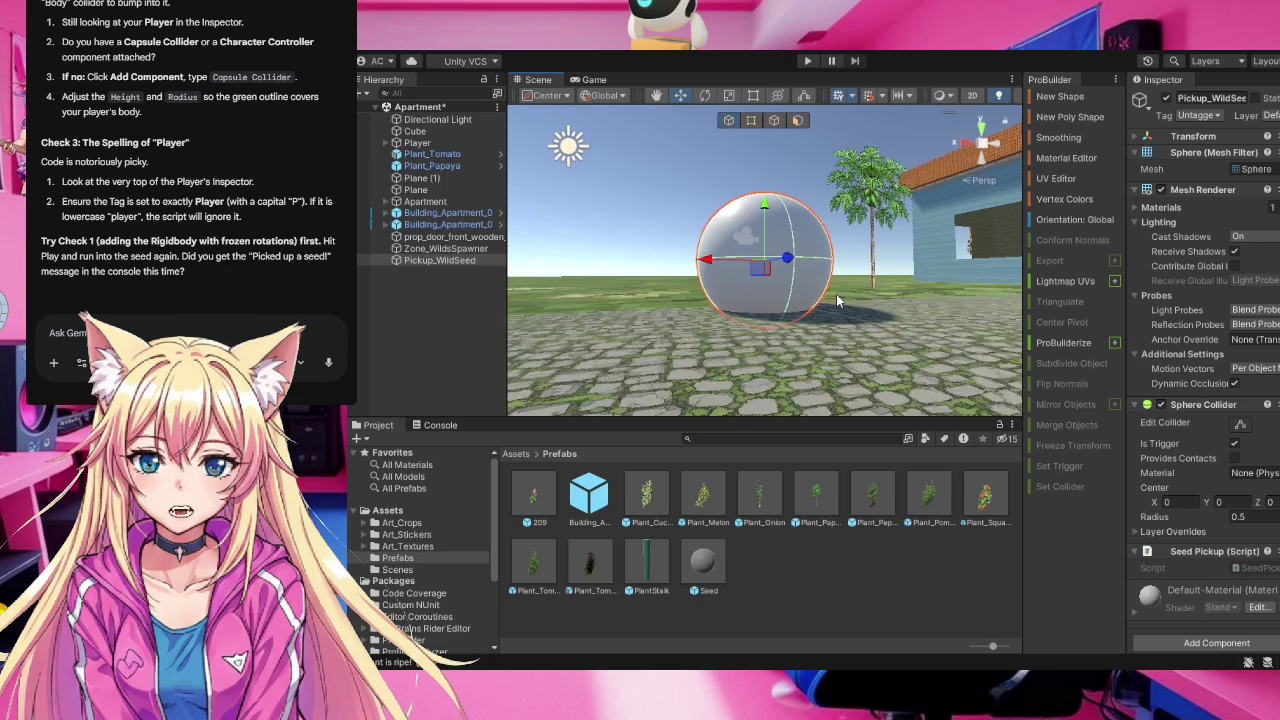
scroll(836, 294, up, 5)
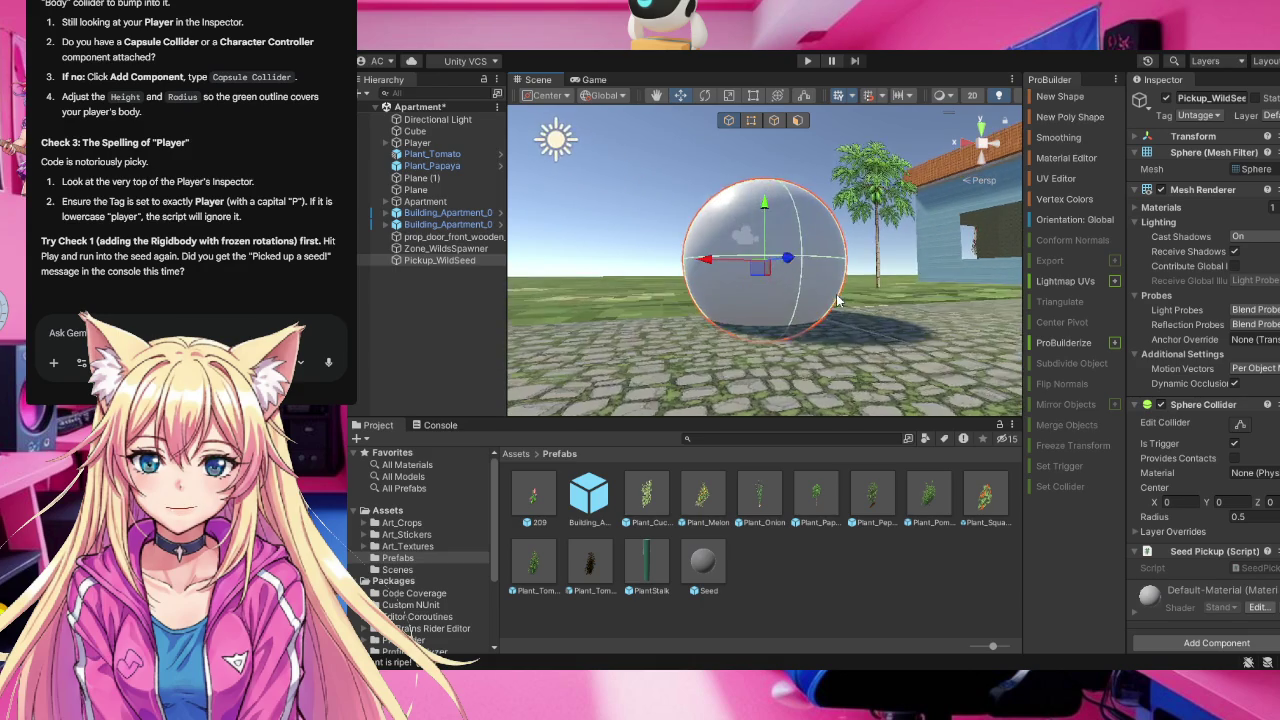
scroll(837, 300, down, 5)
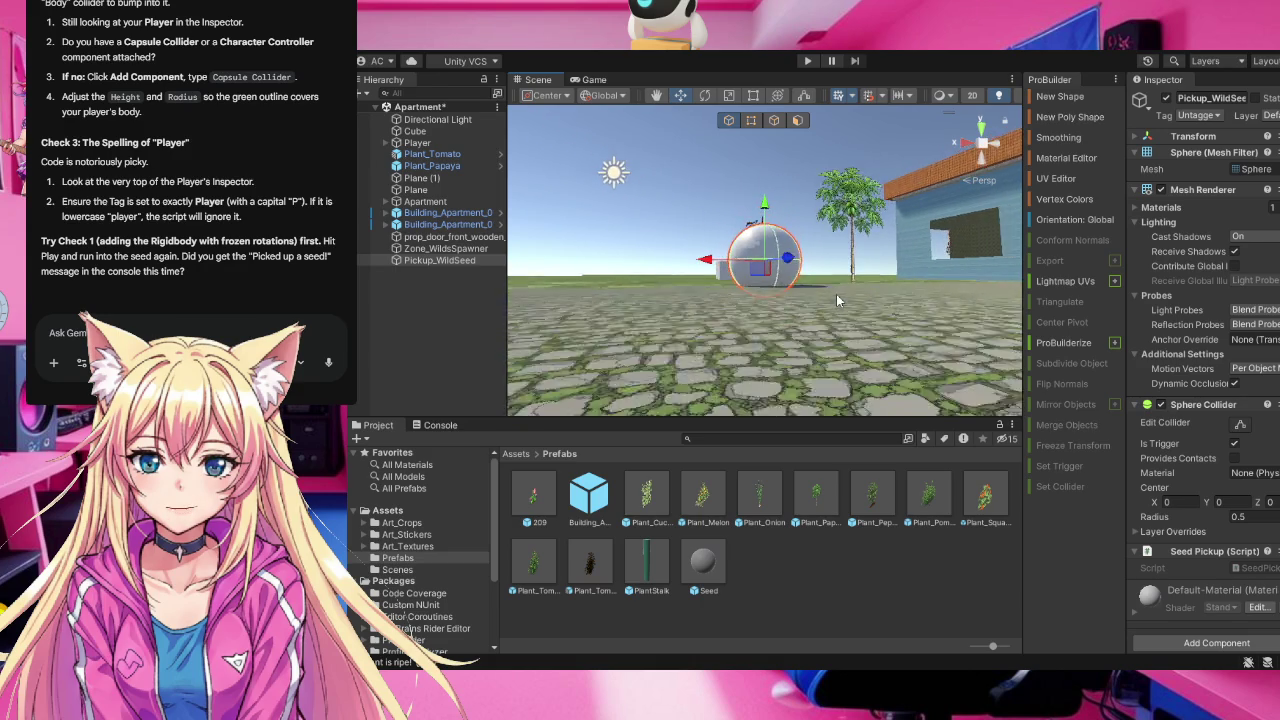
drag(837, 300, 813, 325)
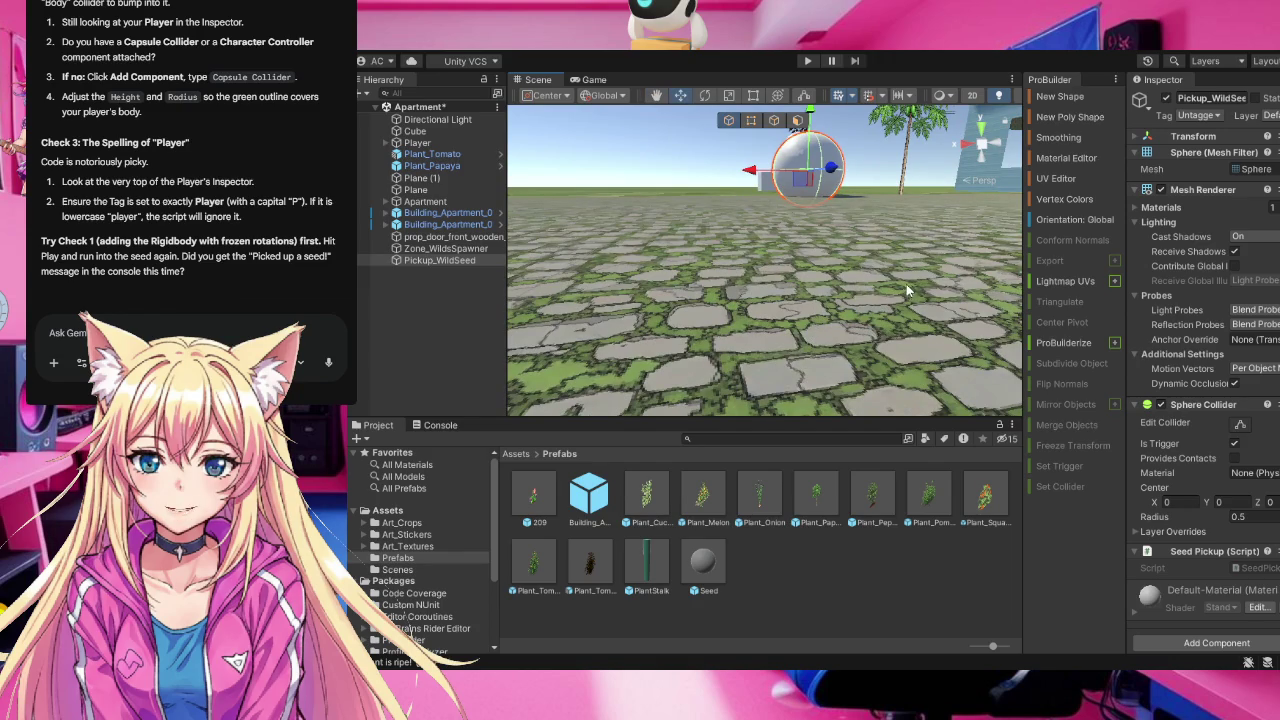
scroll(887, 258, down, 5)
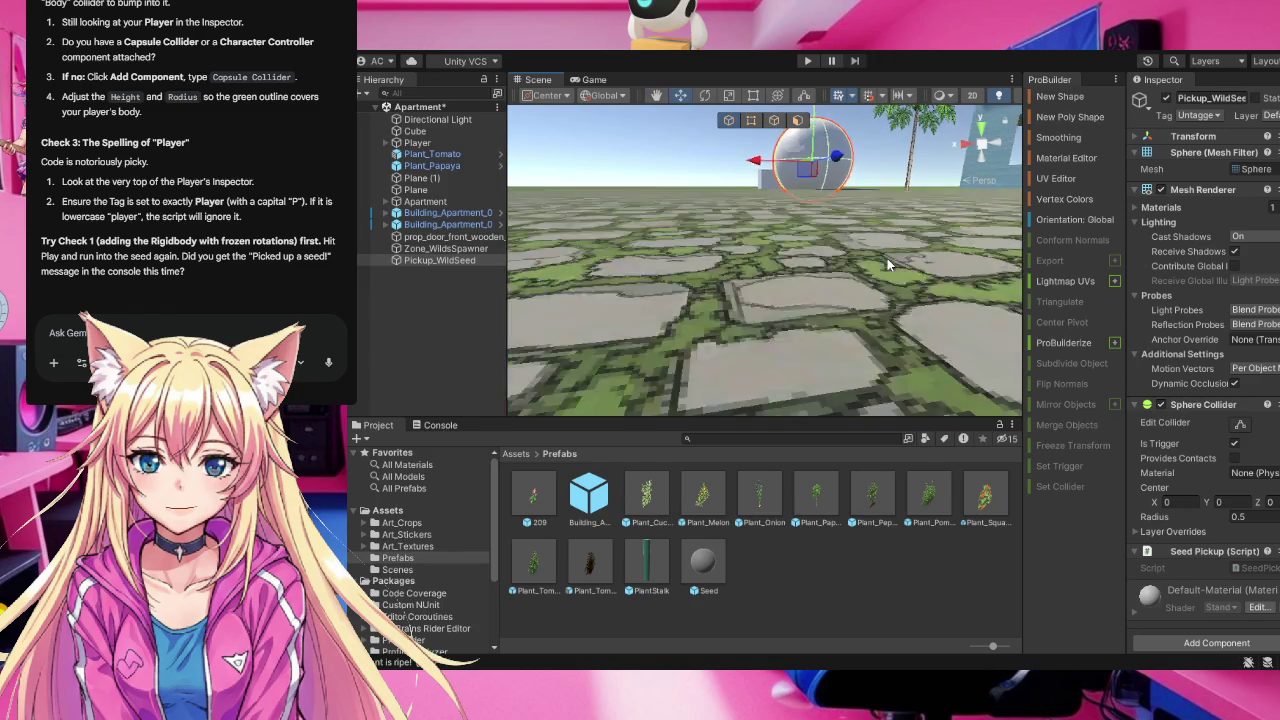
scroll(887, 258, down, 10)
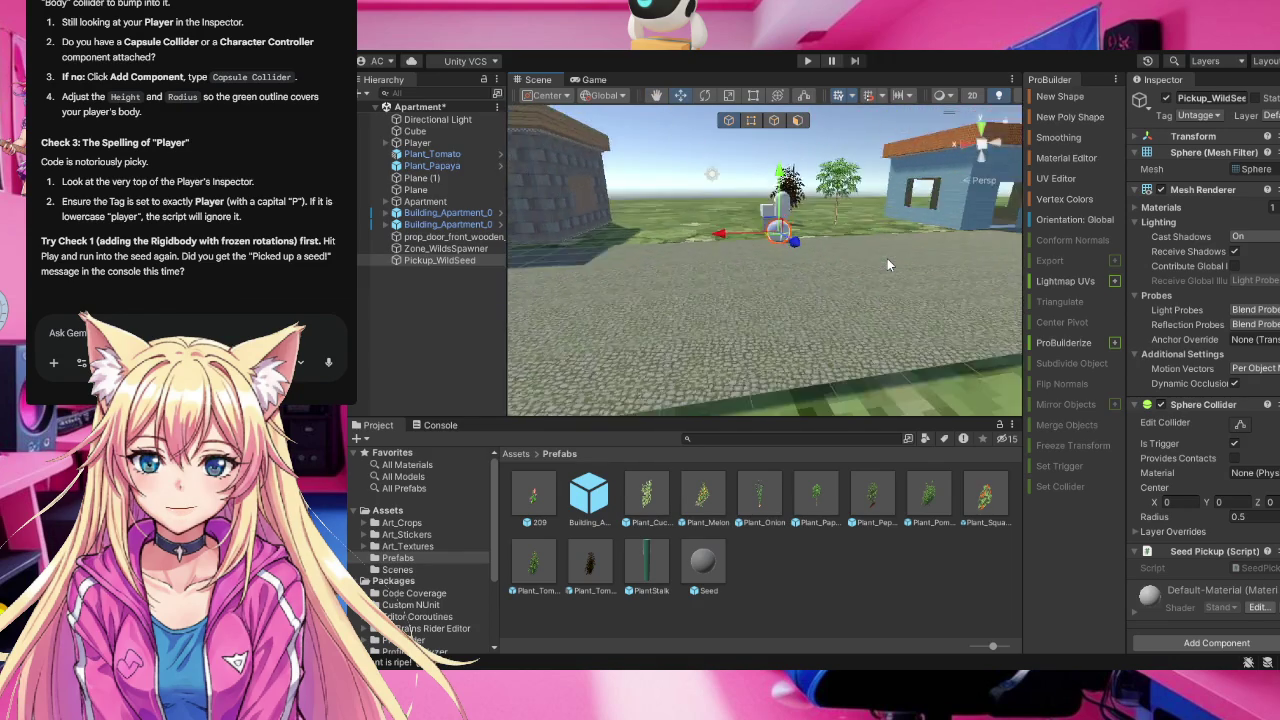
scroll(887, 258, down, 5)
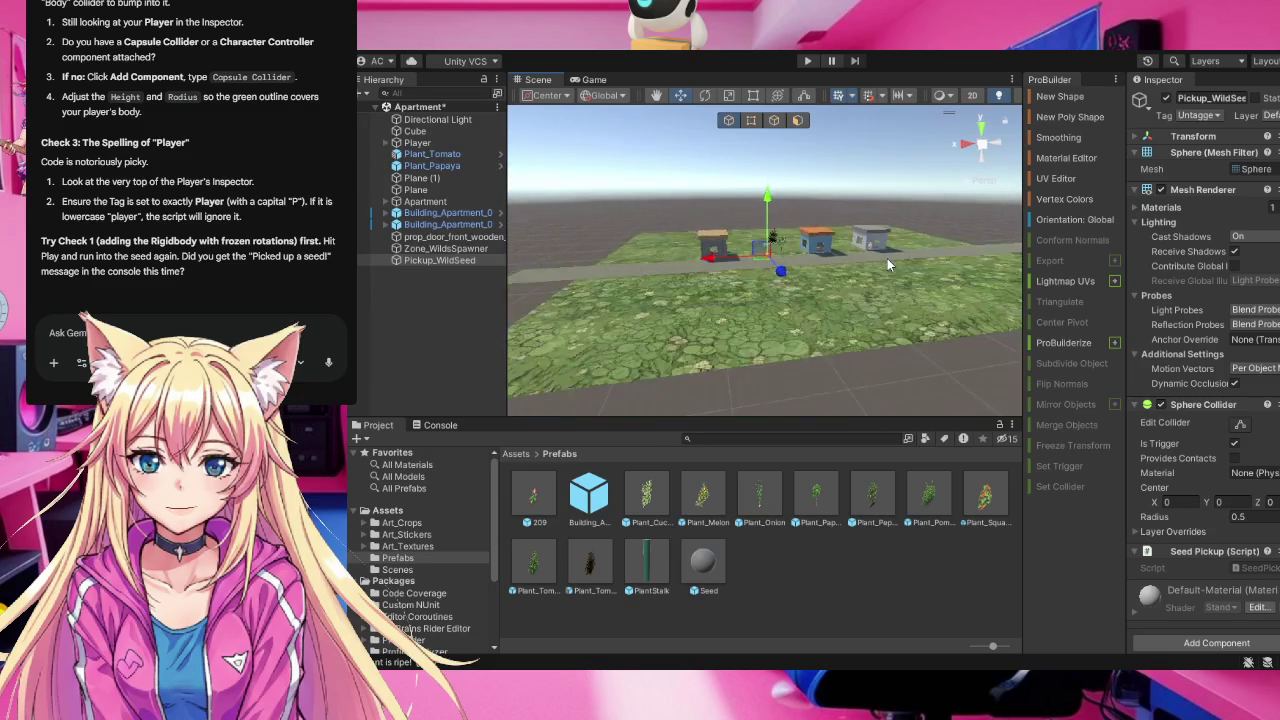
key(f)
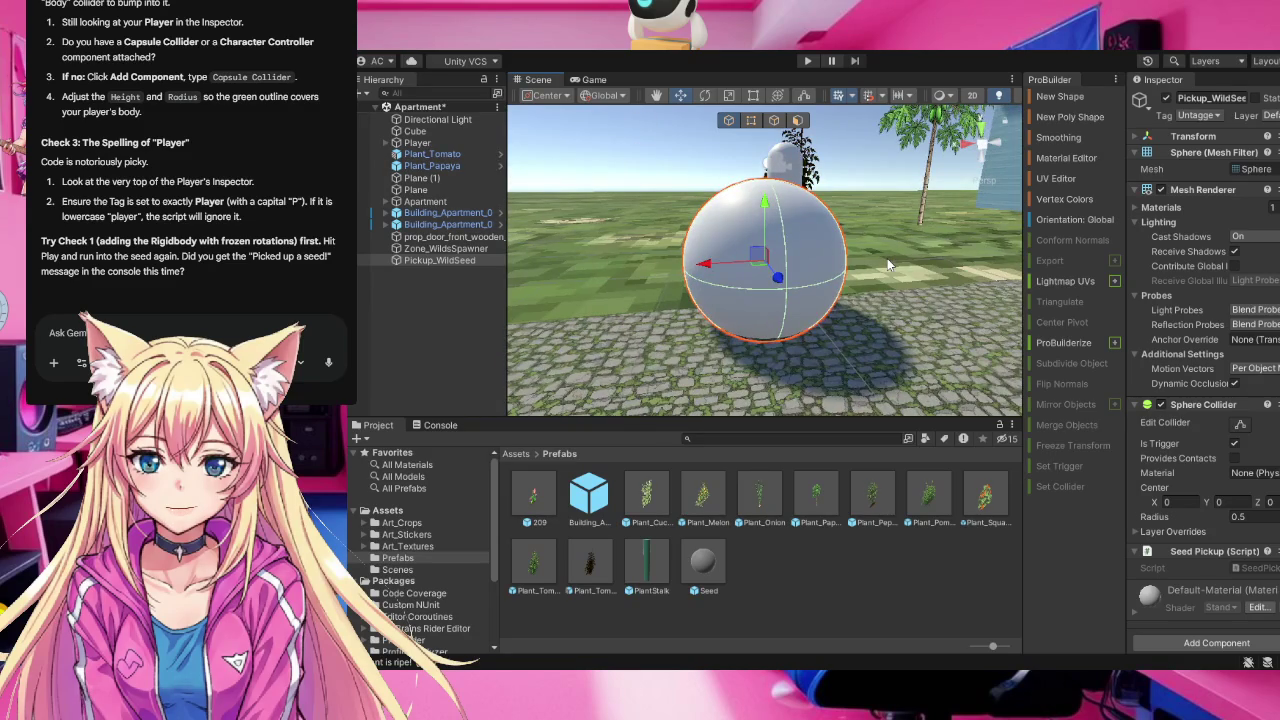
click(796, 268)
click(795, 266)
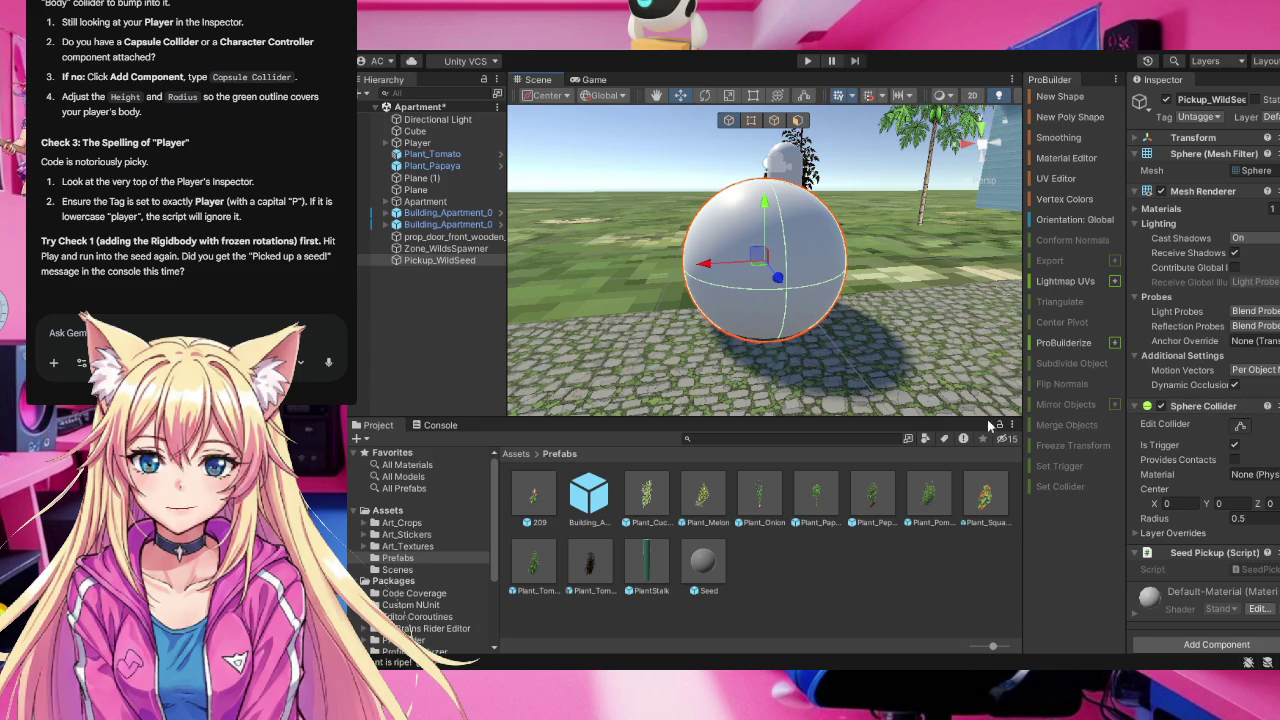
scroll(1197, 452, down, 1)
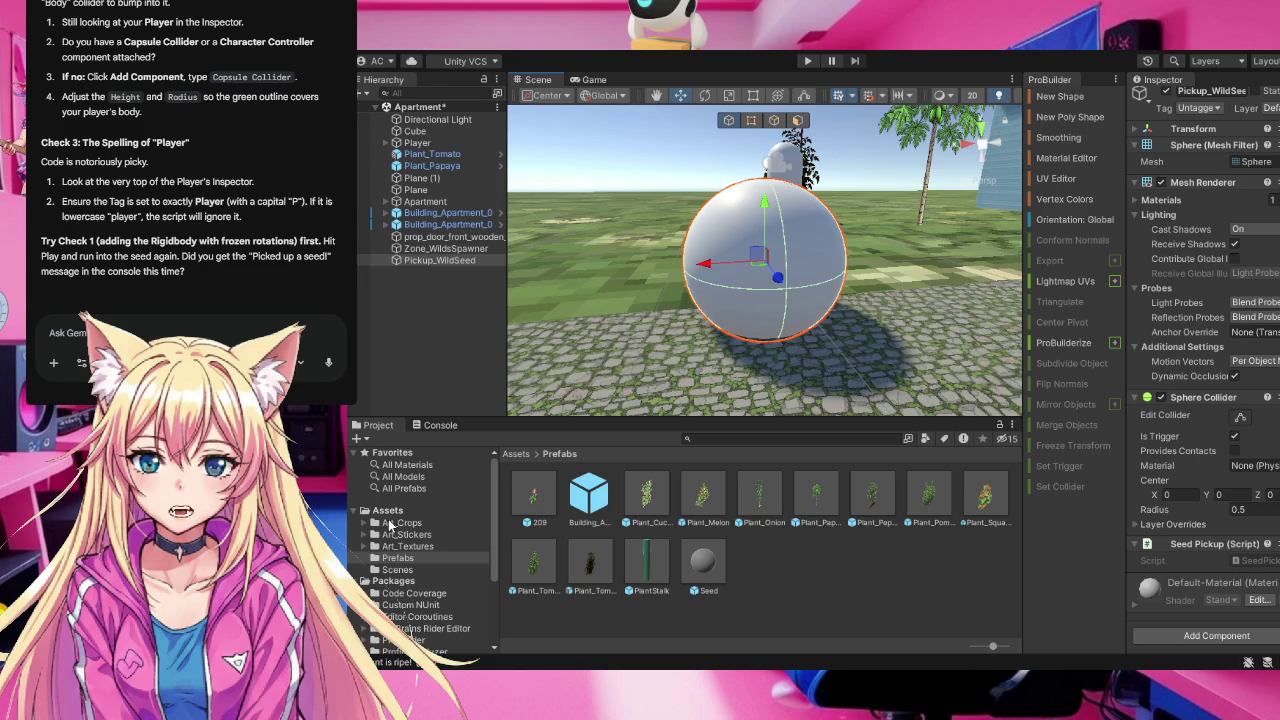
Show the top-level Assets folder contents and clear the sphere from the selection
click(390, 512)
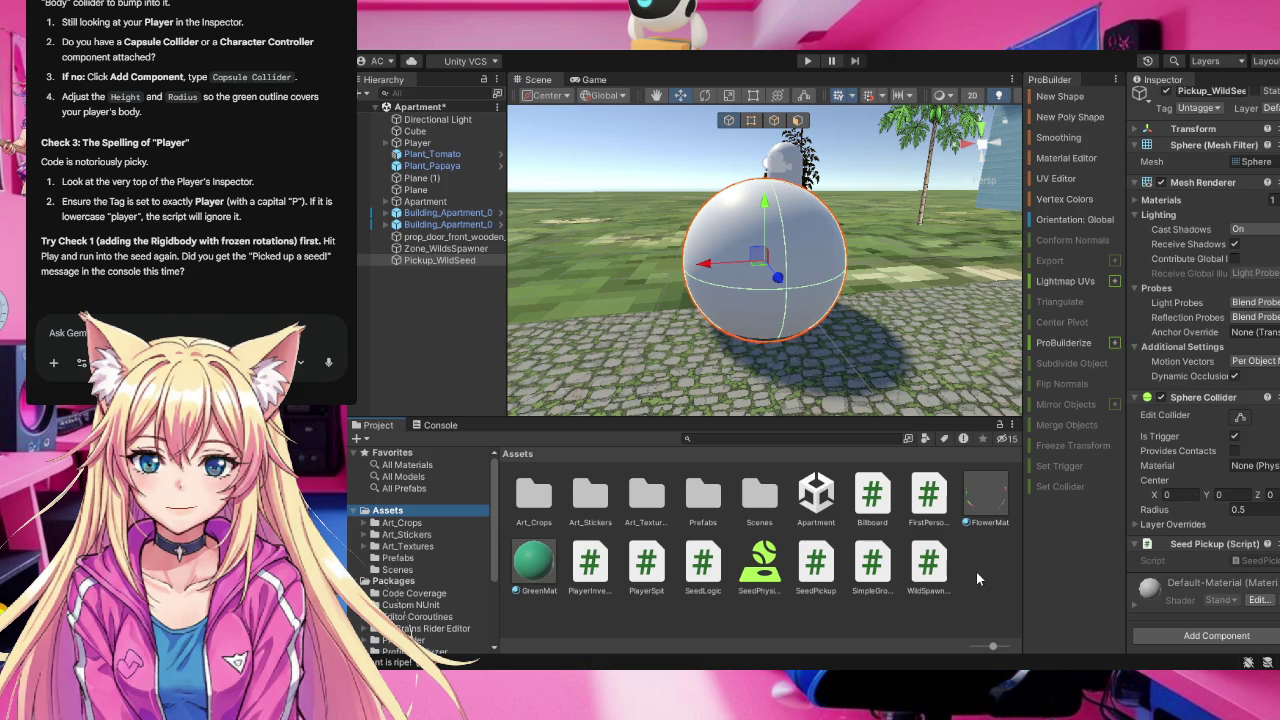
click(978, 578)
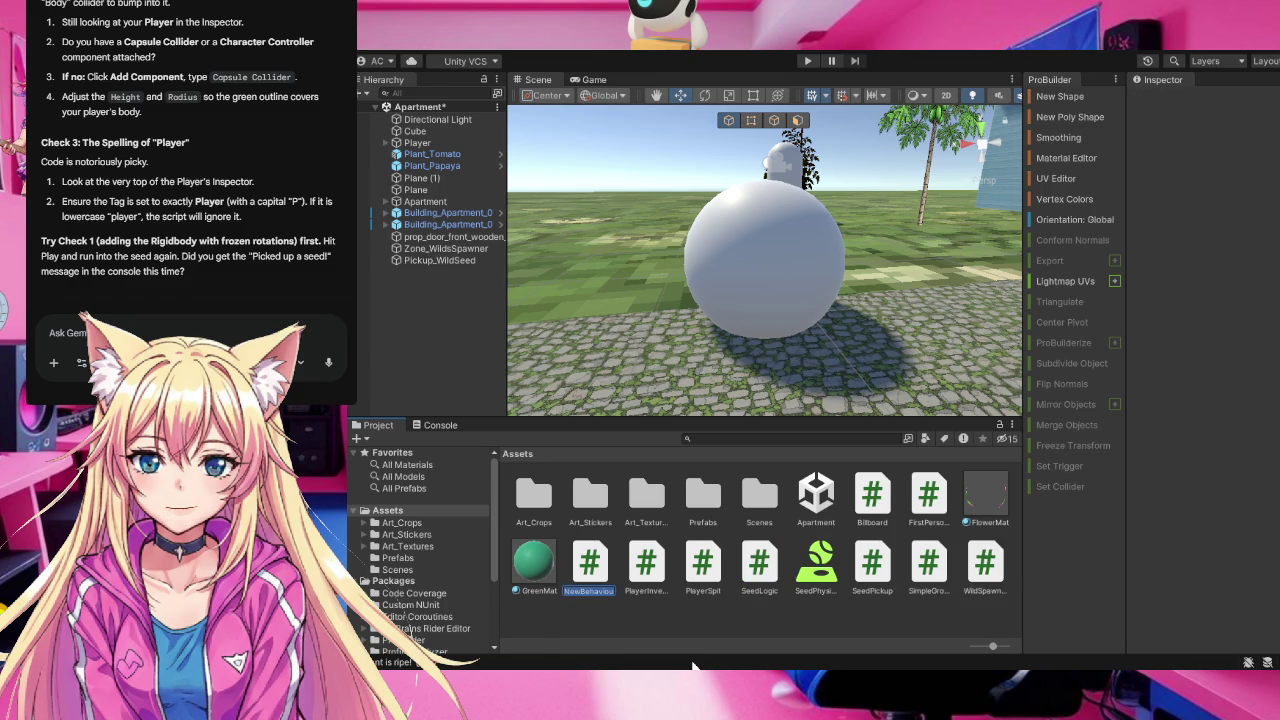
Name the new NewBehaviourScript in Assets 'Seed', making it Seed.cs
text(See)
text(d)
key(Return)
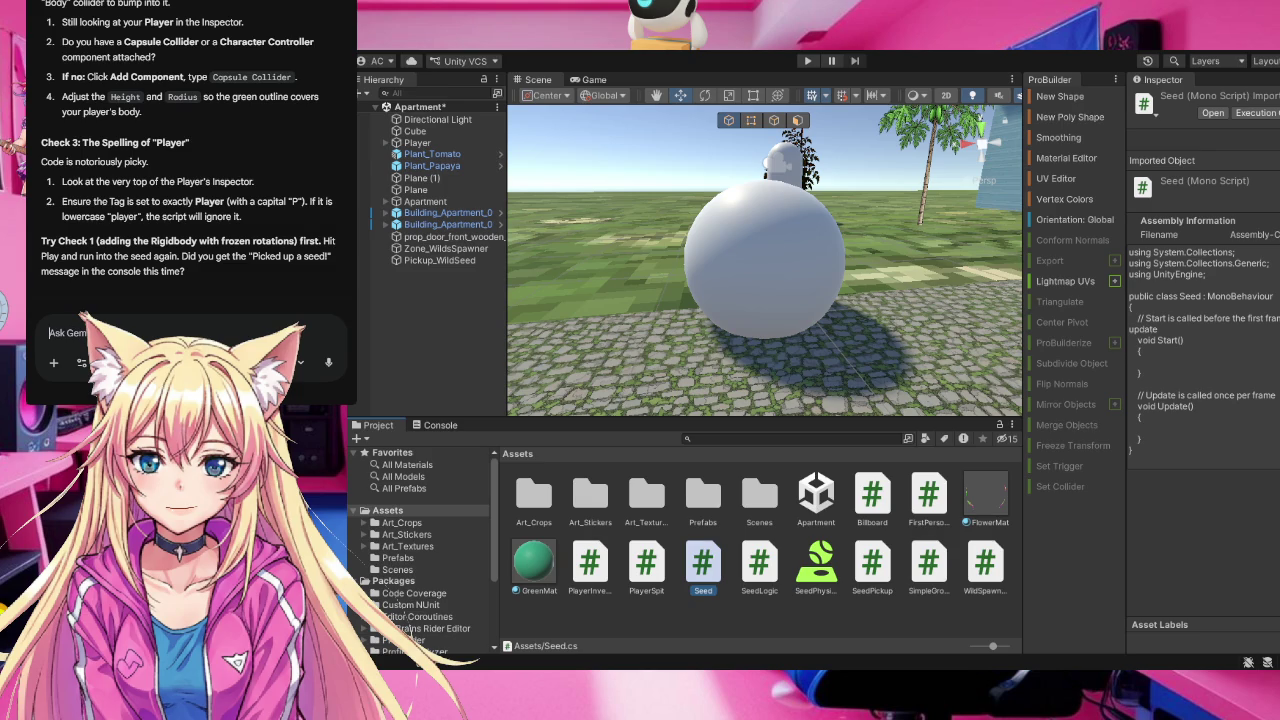
click(55, 6)
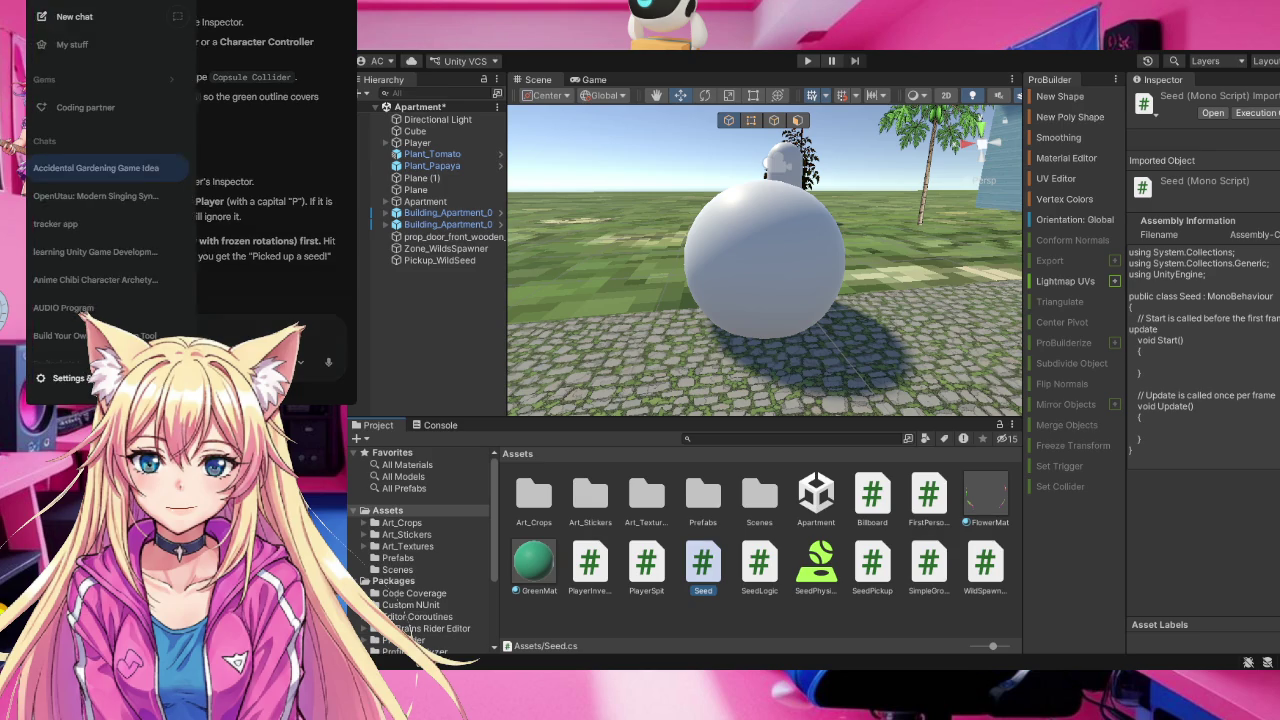
Start a new Gemini chat and type 'what is c' into the prompt box
click(57, 14)
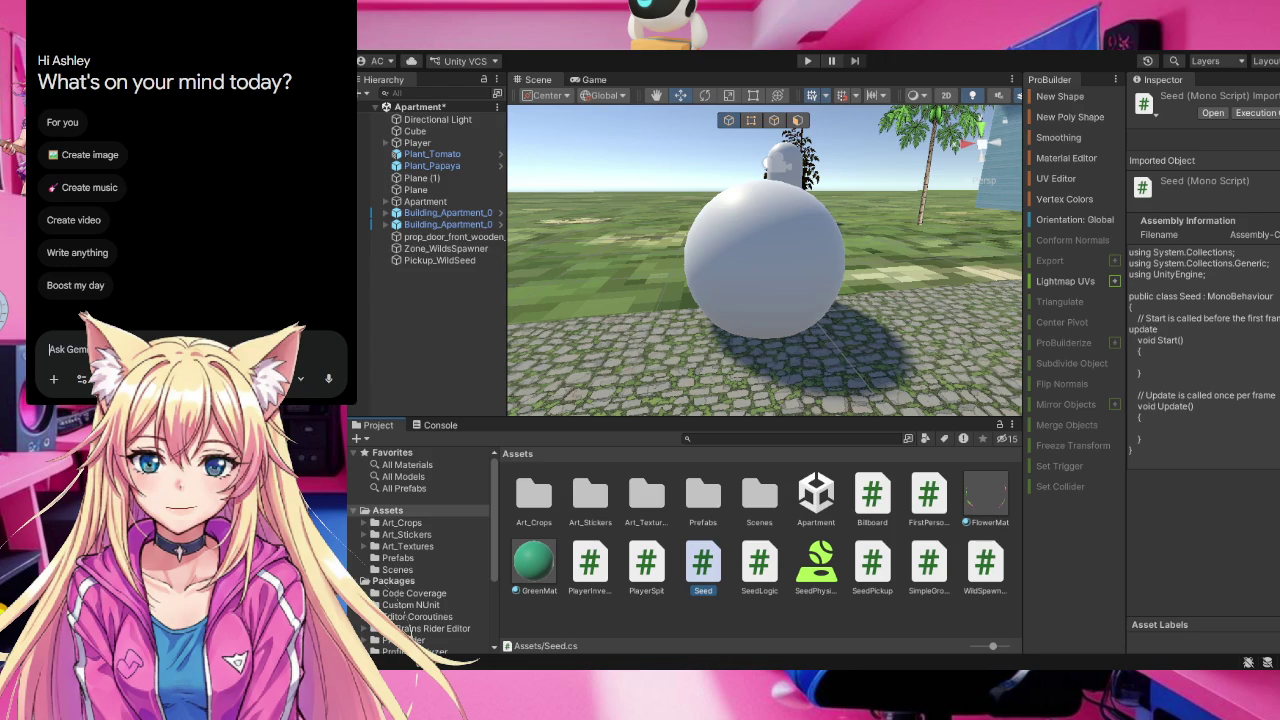
text(what is c)
Replace the mistyped 'c' with 's' so the question reads 'what is s'
key(BackSpace)
text(s)
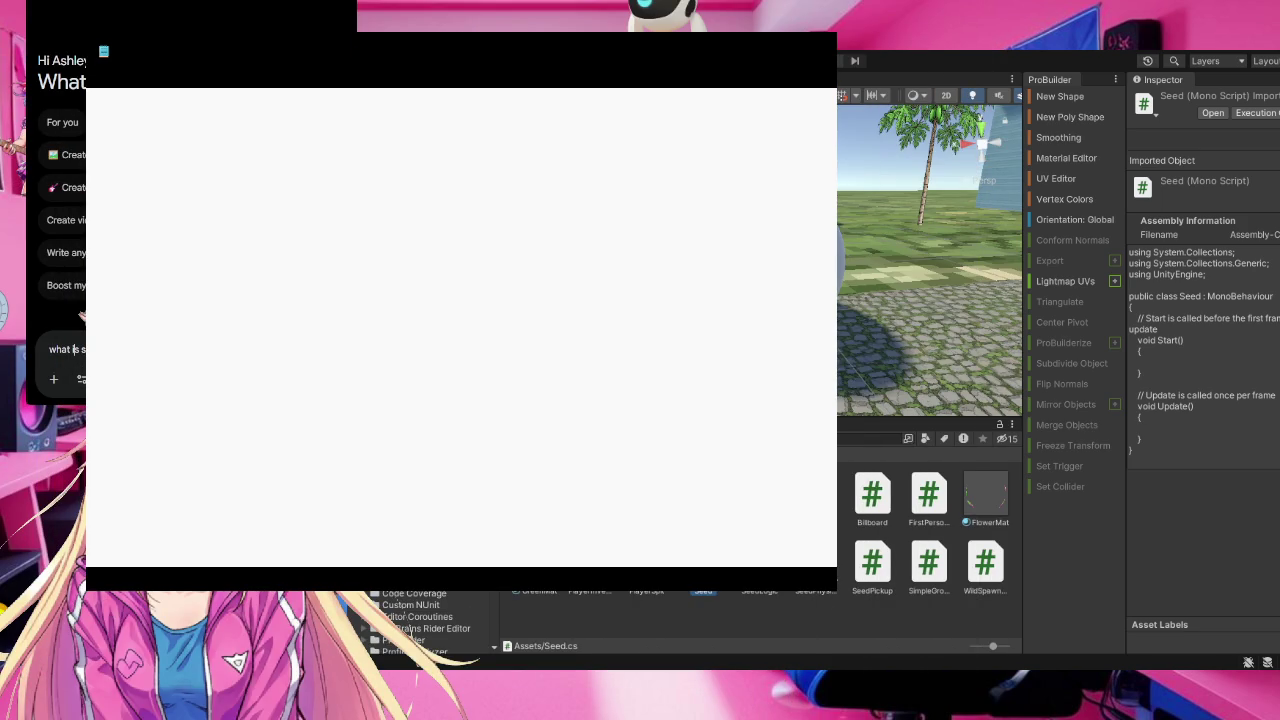
Select all the drafted question text in the Gemini prompt box
key(ctrl+a)
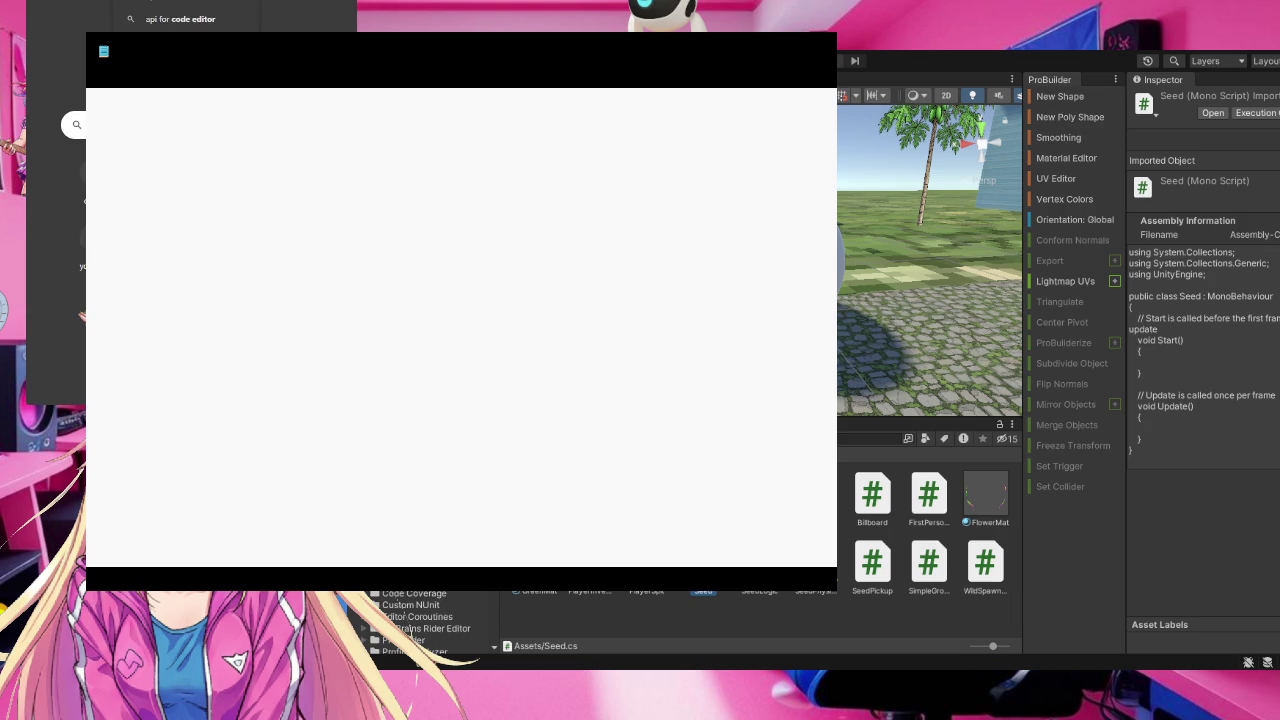
Search 'api for code editor', read the AI Overview, and switch back to Gemini
key(Return)
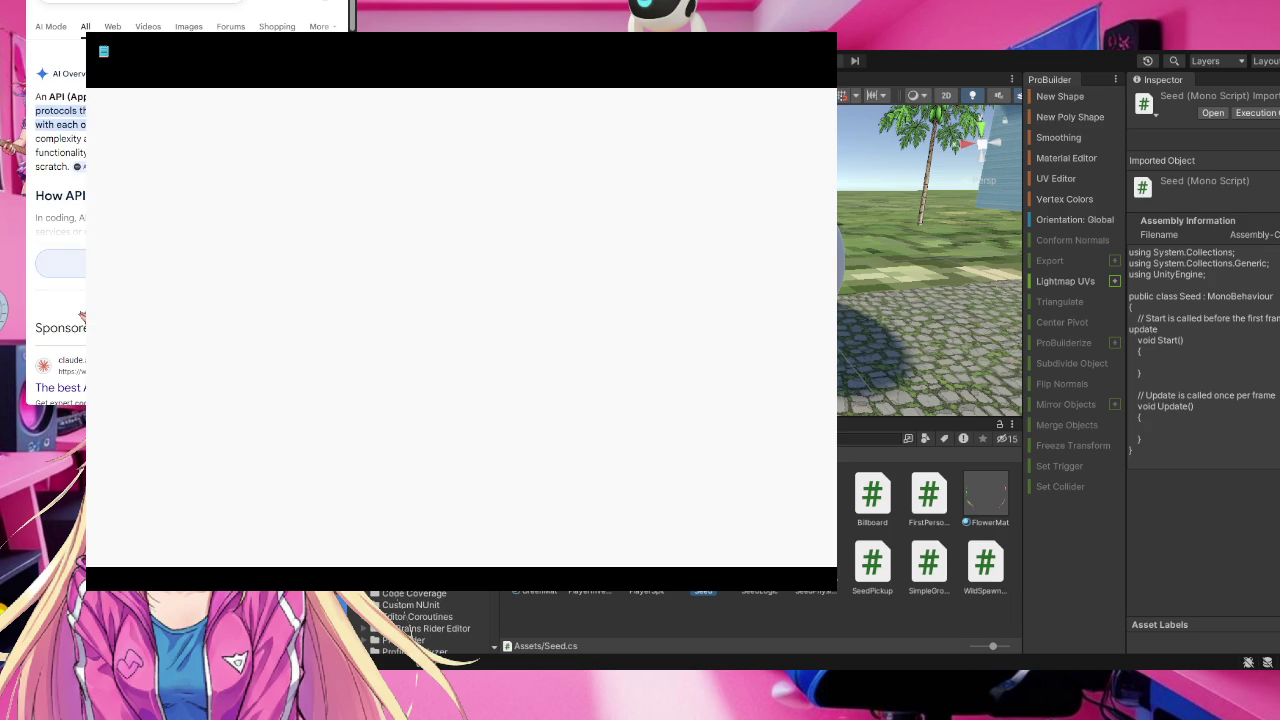
scroll(60, 230, down, 1)
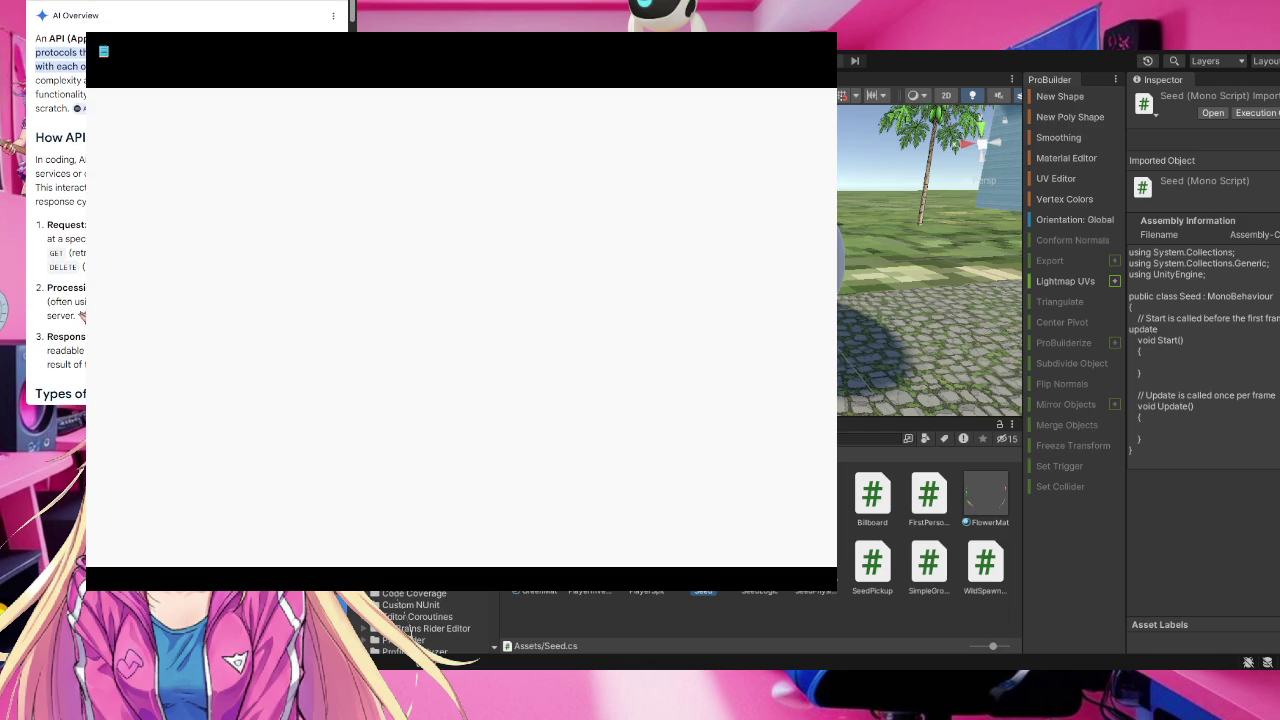
key(ctrl+Tab)
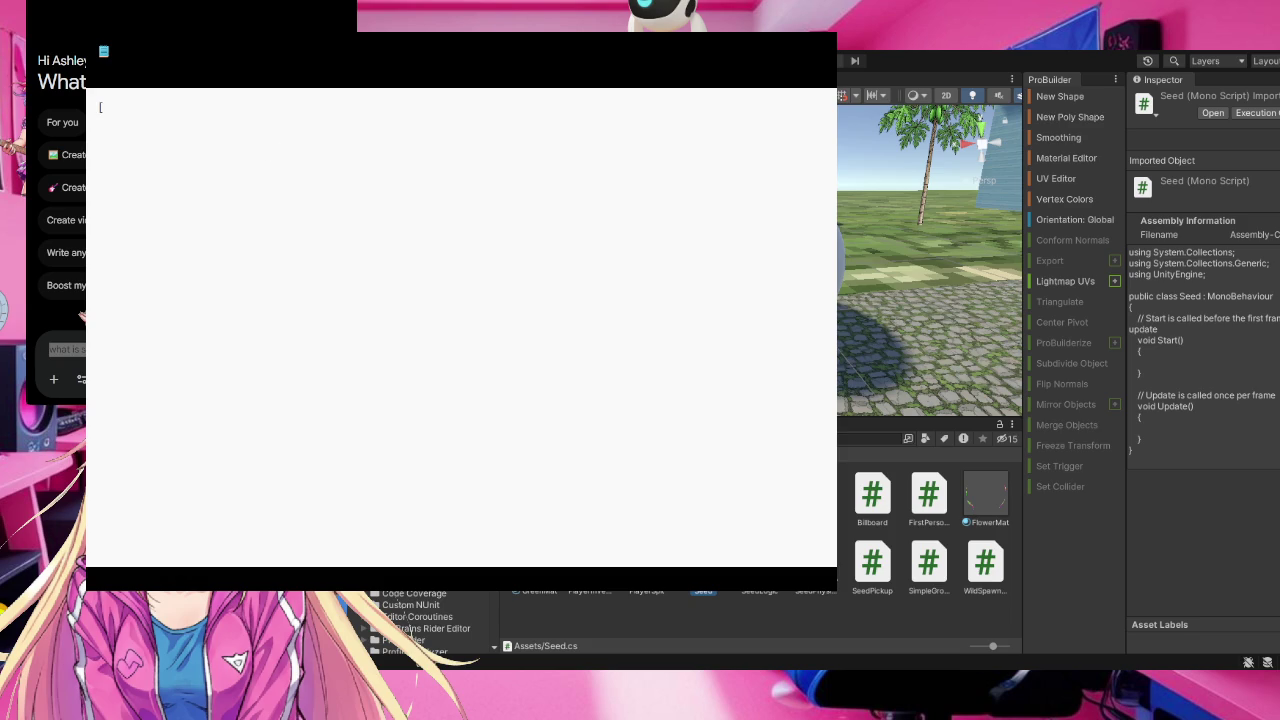
Write the CreateAssetMenu attribute with fileName "New Seed" and menuName "Create New Seed"
text(Create)
text(Ass)
text(et)
text(Menu)
text(()
text(file)
text(Name)
text( = )
text(")
text(New)
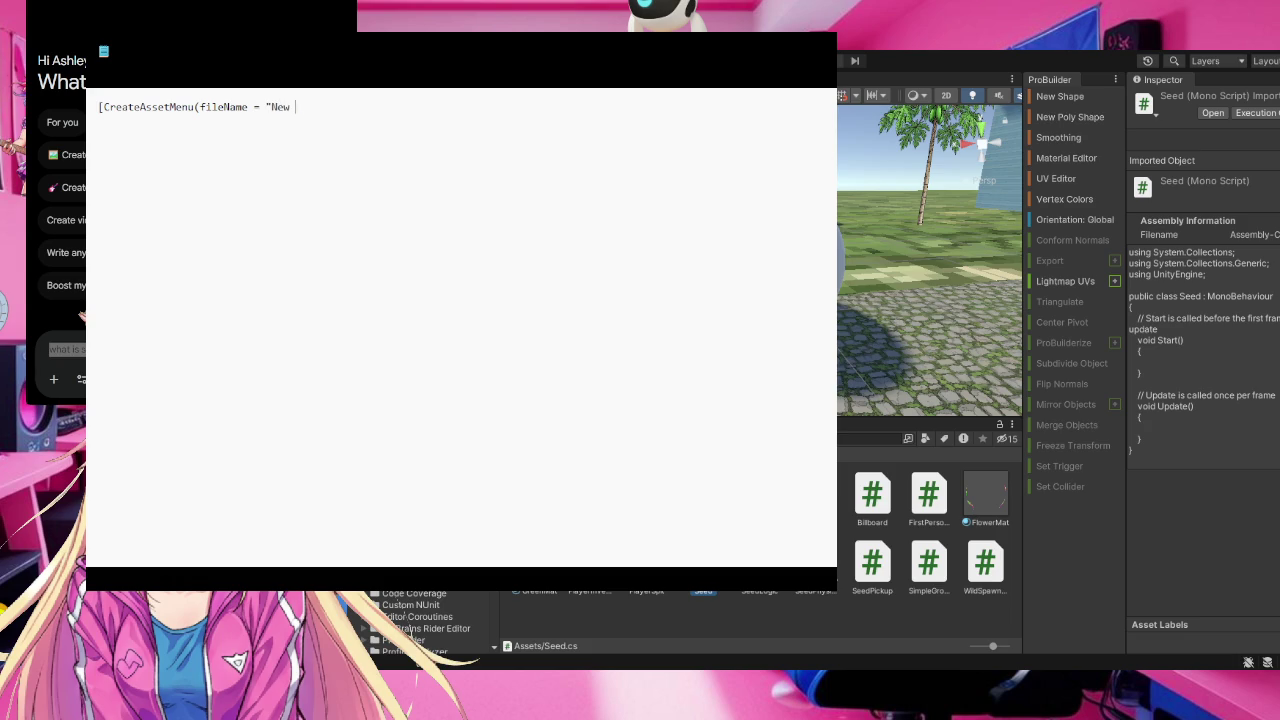
text( See)
text(d)
text(")
text(Menu)
text(NA)
key(BackSpace)
text(ame)
key(ctrl+Left)
key(Delete)
text(me )
text(= ")
text(Crea)
text(te N)
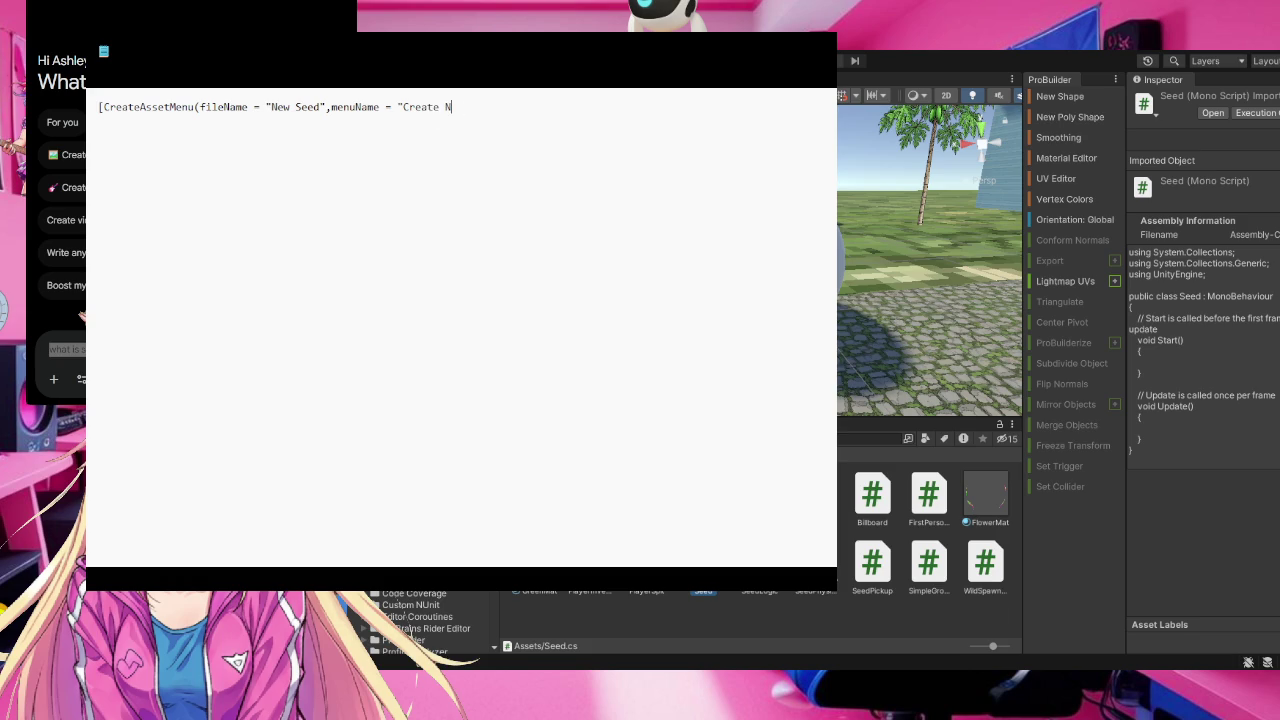
text(e)
text(s Seed)
key(BackSpace)
key(BackSpace)
key(BackSpace)
text(w Seed)
Close the attribute and begin the declaration 'public class Seed : Scriptable'
text()] public class Seed : )
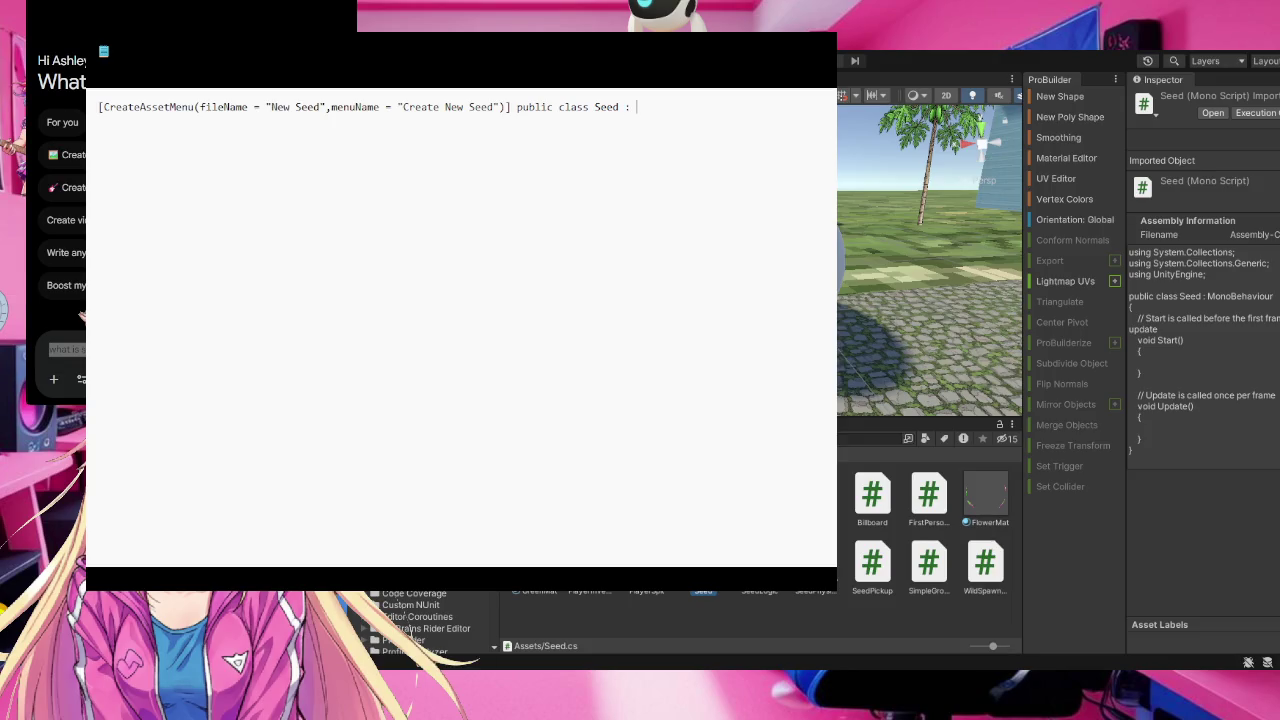
text(Sc)
text(rip)
text(tabl)
key(BackSpace)
key(BackSpace)
text(b)
text(le)
Make Seed extend ScriptableObject and declare a public string SeedName field
key(Return)
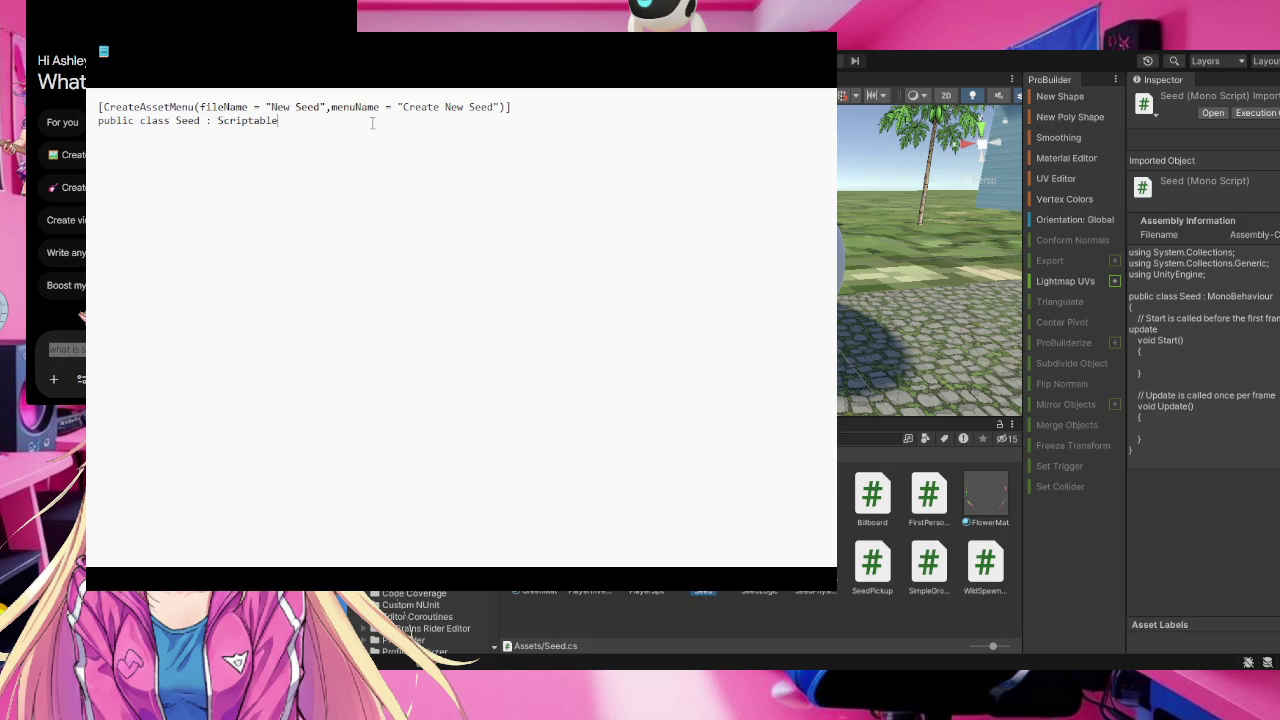
text(O)
text(bject)
text({ )
text(public )
text(s)
text(tring )
text(See)
text(dNea)
key(BackSpace)
text(me)
key(BackSpace)
key(BackSpace)
key(BackSpace)
text(ame)
text(;)
Put the class body on its own line and add a public Sprite PlantSprite field
click(319, 120)
key(Return)
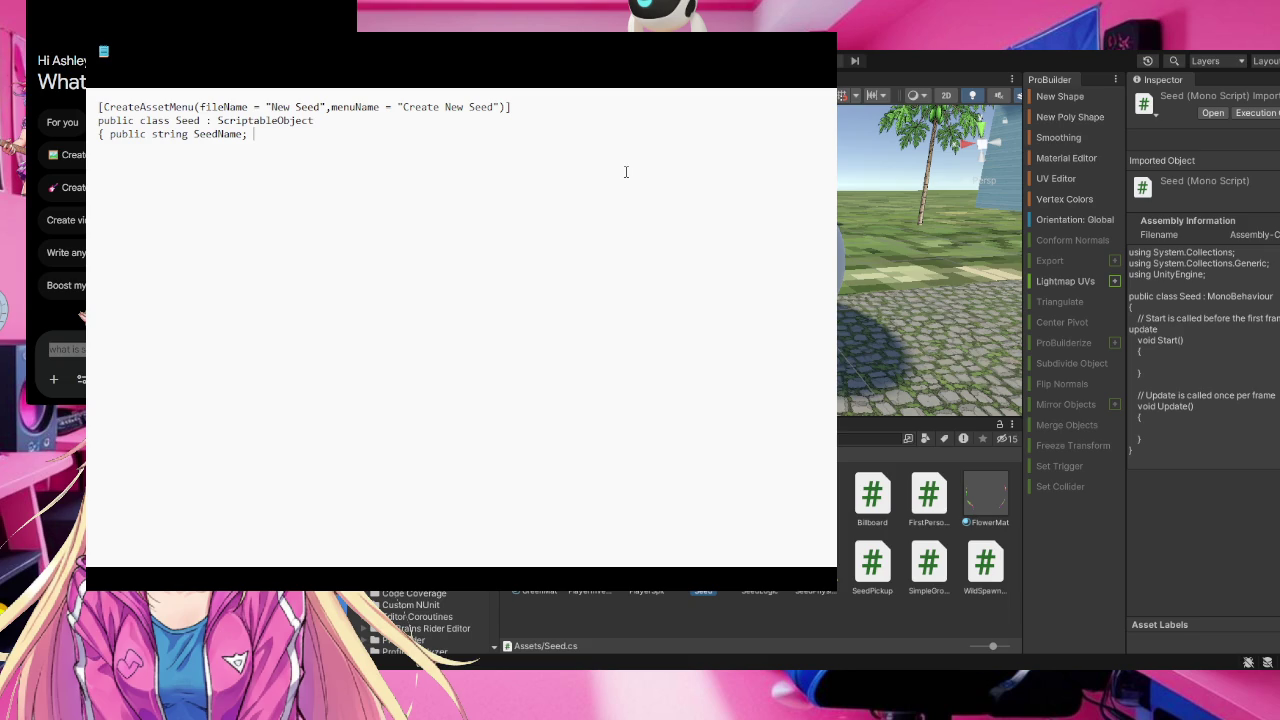
text(P{)
key(BackSpace)
text(public)
text( Sprite )
text(Plant)
text(Sprite)
Put the PlantSprite field on its own line, then add 'public int GrowTime;' and close the class brace
click(253, 134)
key(Return)
click(258, 149)
text(; )
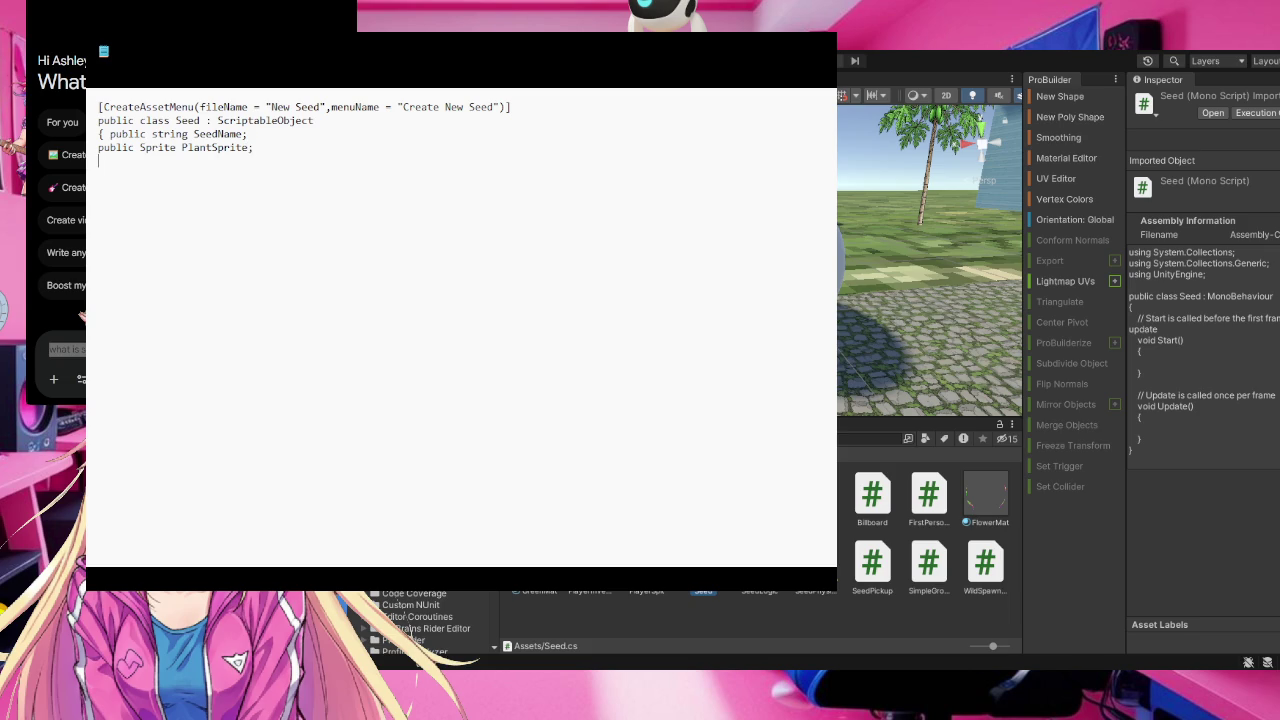
text(public )
text(int Grow)
text(Time)
text(;)
text(})
Close Notepad, note the missing 'Sprite' type compile error, and reopen Seed.cs
key(alt+F4)
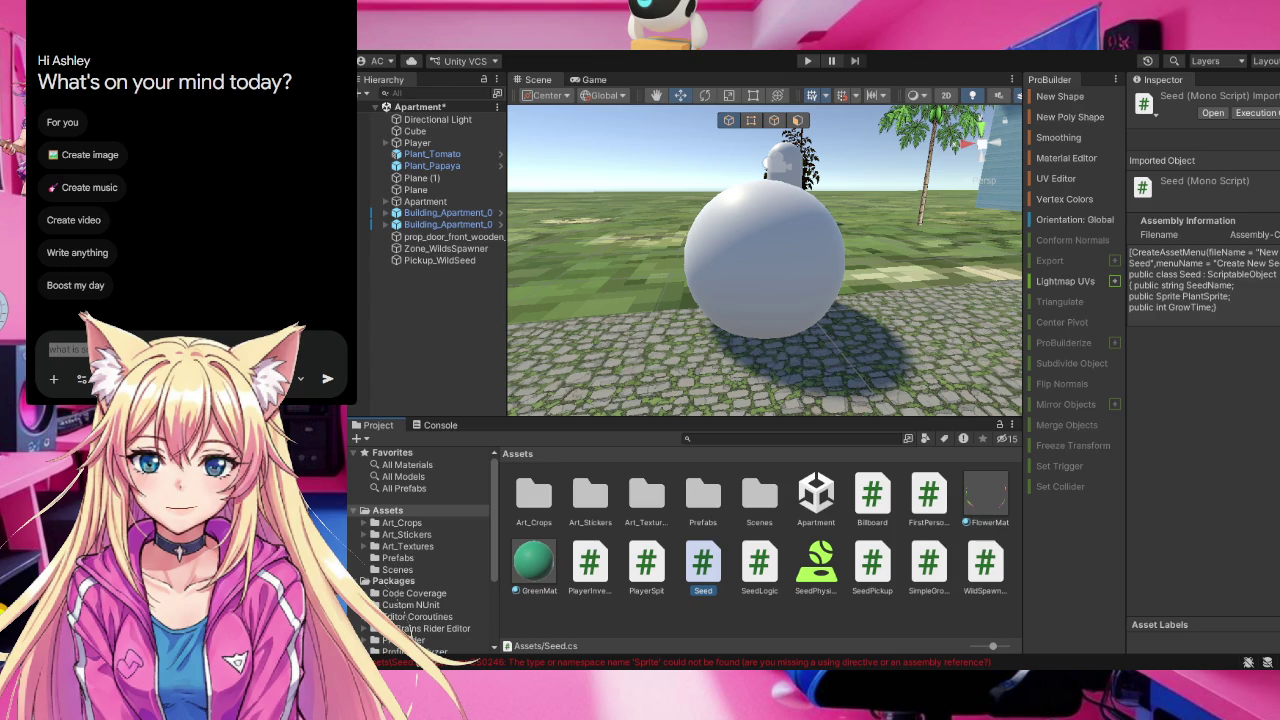
double_click(702, 565)
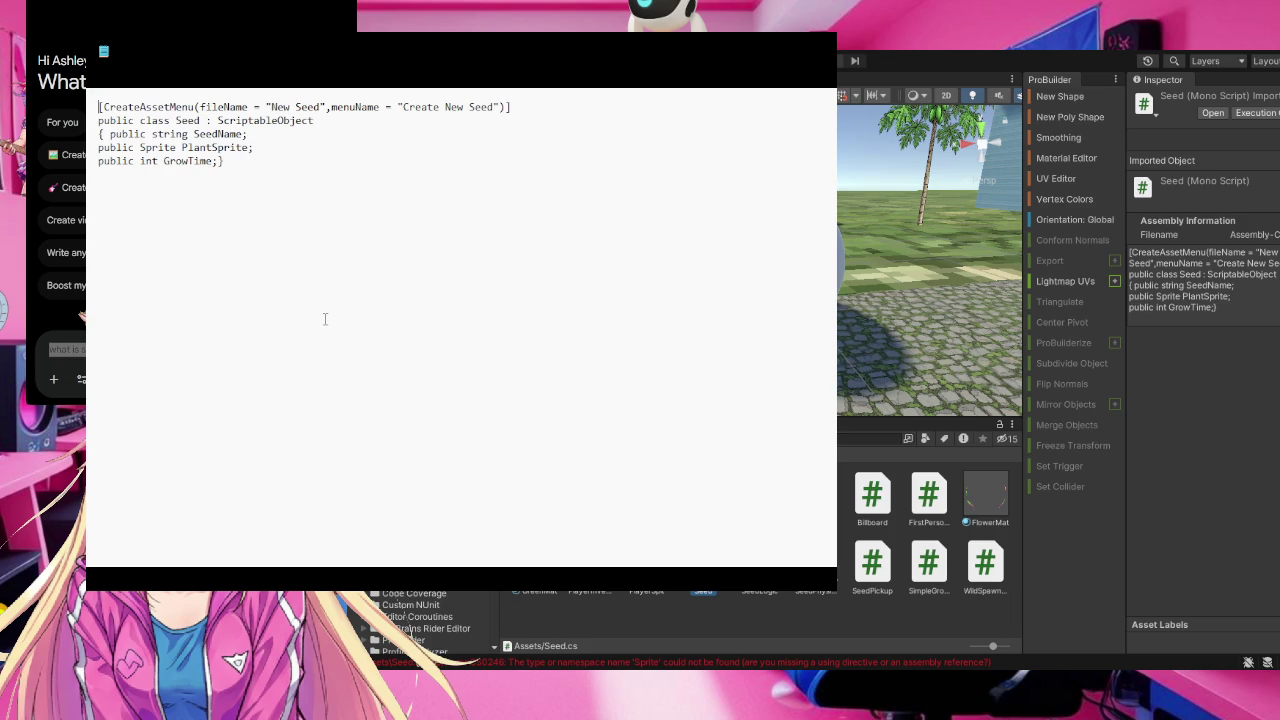
Insert 'using UnityEngine;' as the new first line of Seed.cs
key(Return)
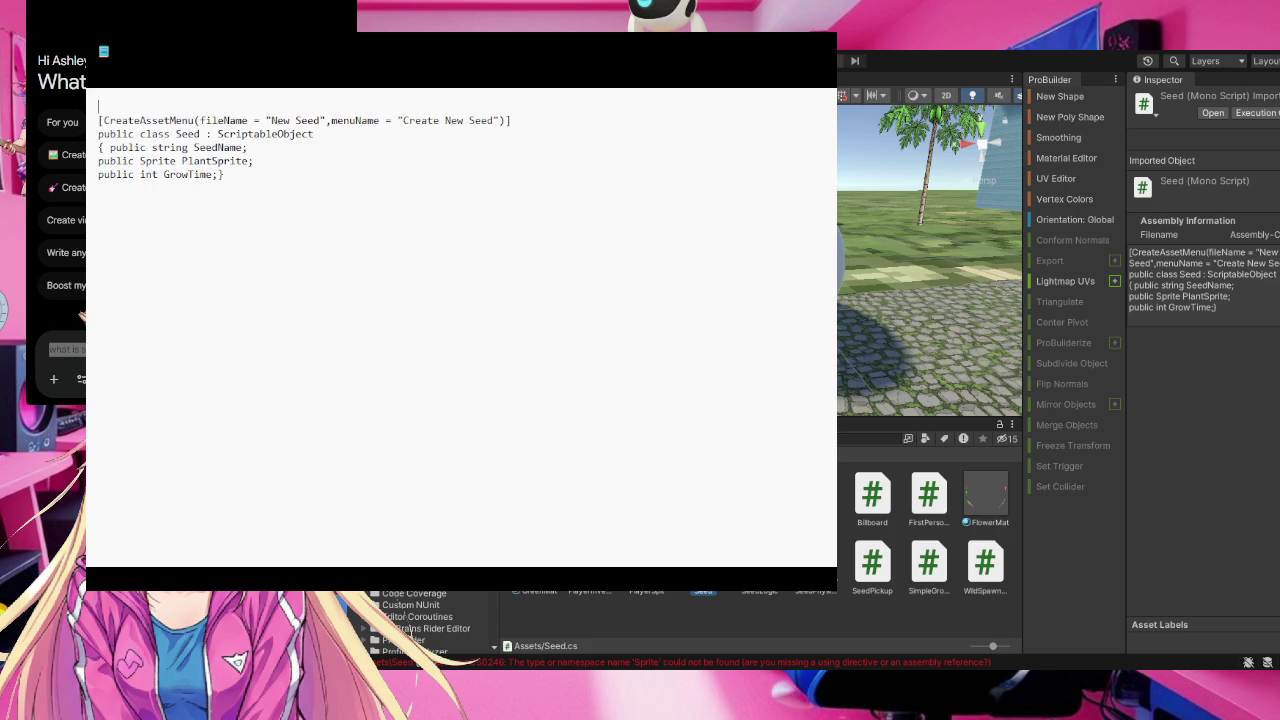
text(using )
text(Unity)
text(En)
text(gine)
text(;)
Back in Unity, view the Seed script's SeedName, PlantSprite and GrowTime fields, then deselect it
click(820, 47)
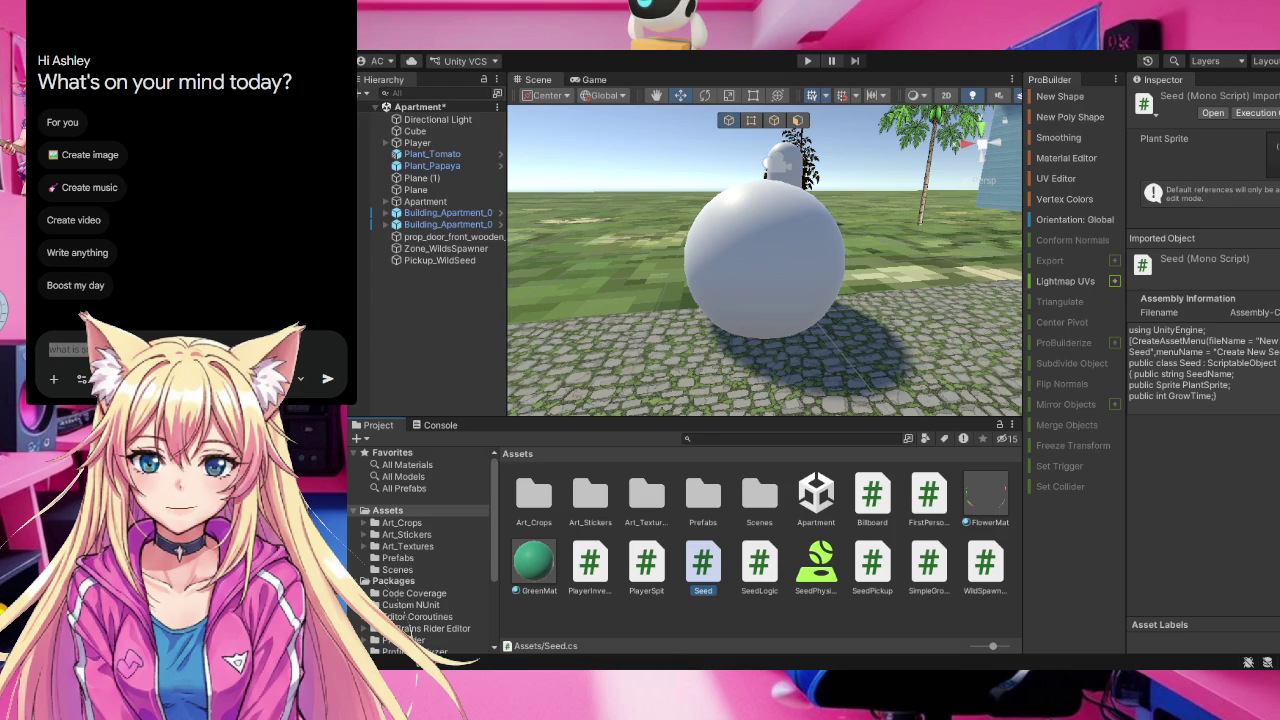
click(825, 611)
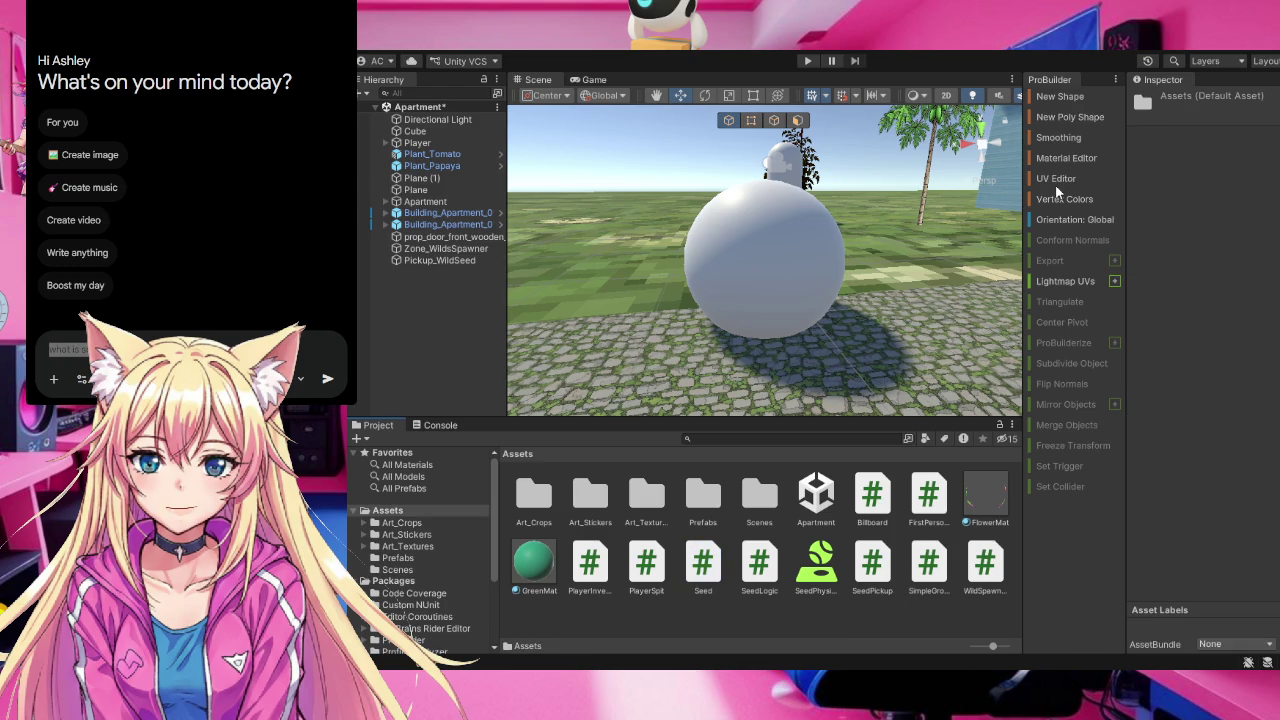
Create a folder named Scripts in the Assets root
key(ctrl+shift+n)
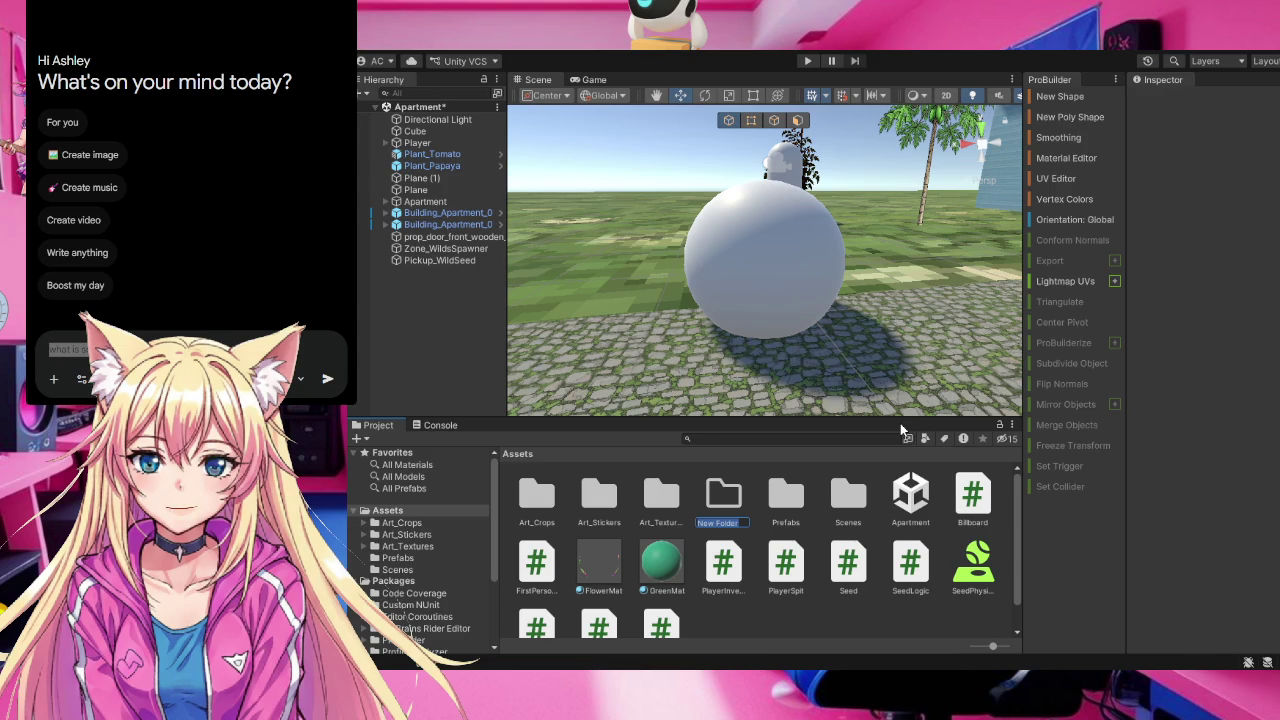
text(Script)
text(s)
key(Return)
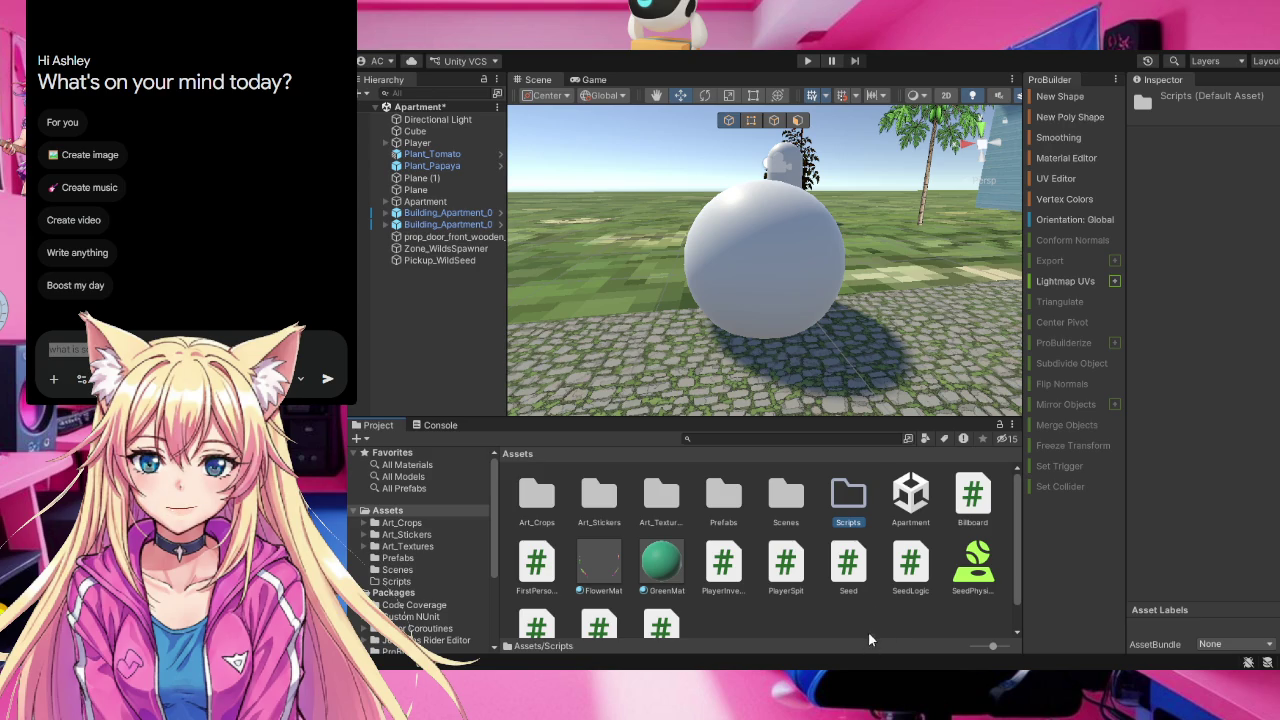
click(815, 622)
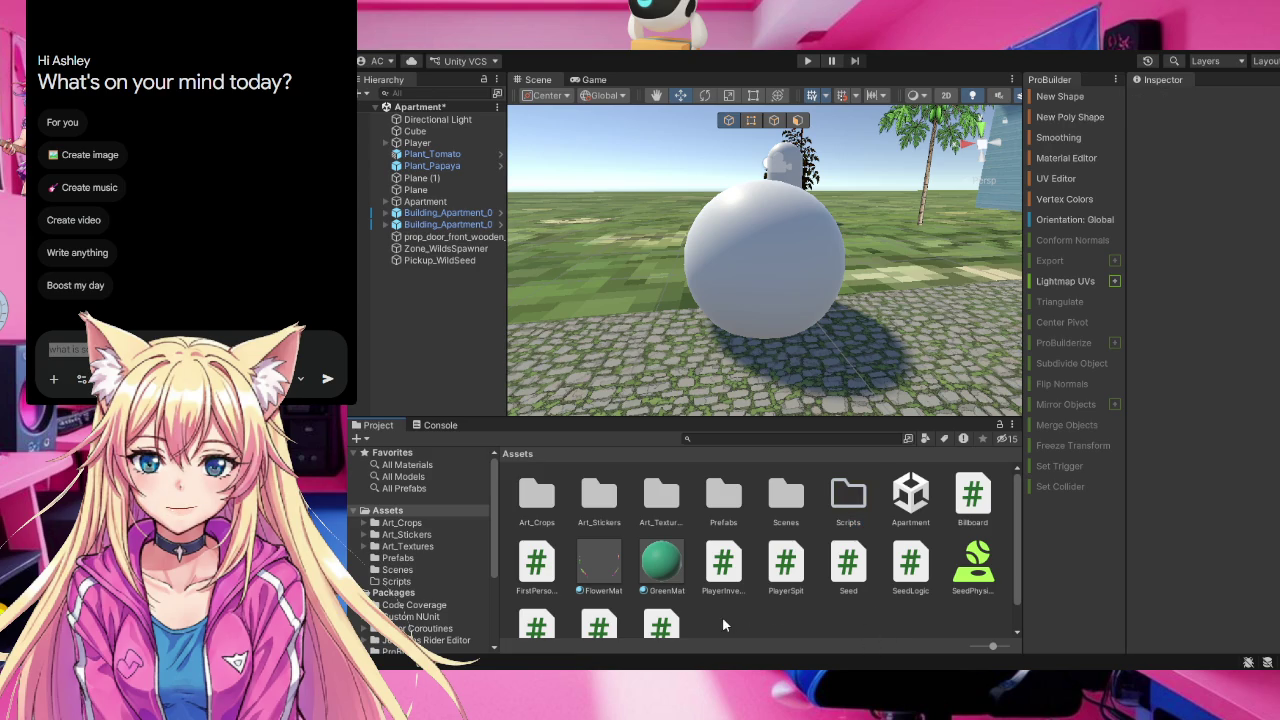
Move PlayerInventory, SeedLogic, SeedPickup, the growth and spawner scripts, and Seed into Scripts
drag(734, 568, 850, 502)
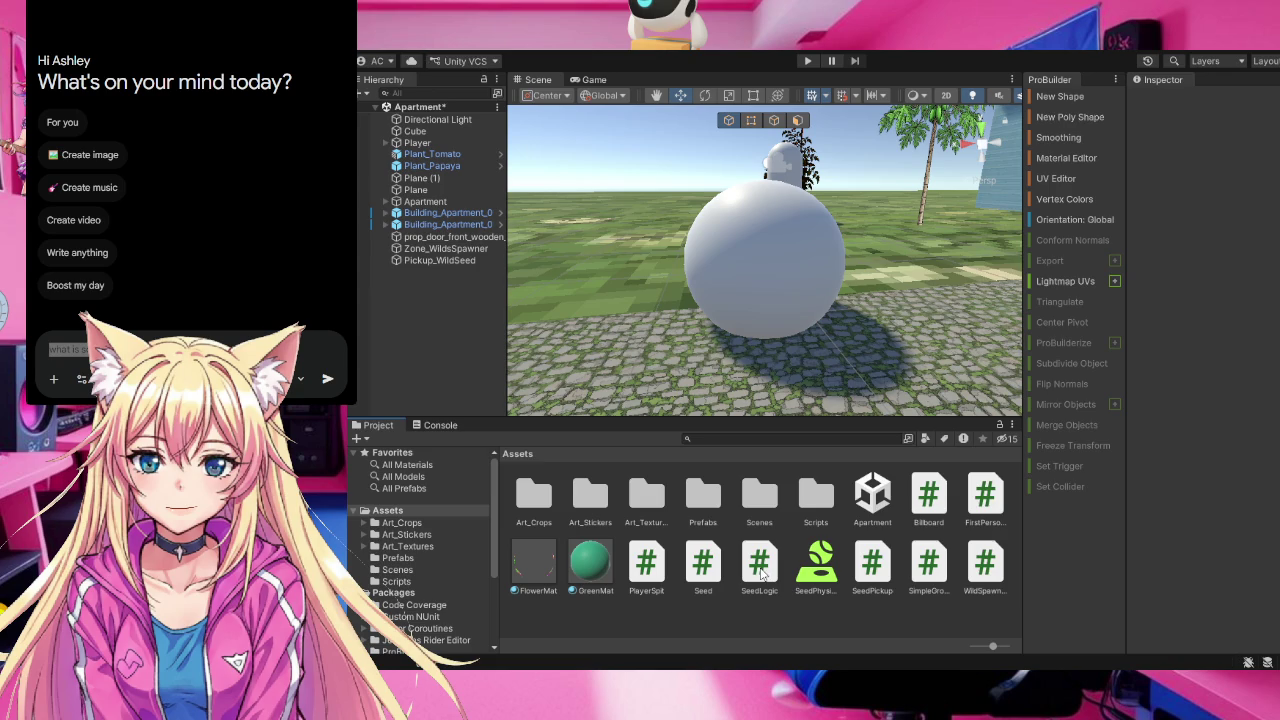
drag(760, 572, 814, 497)
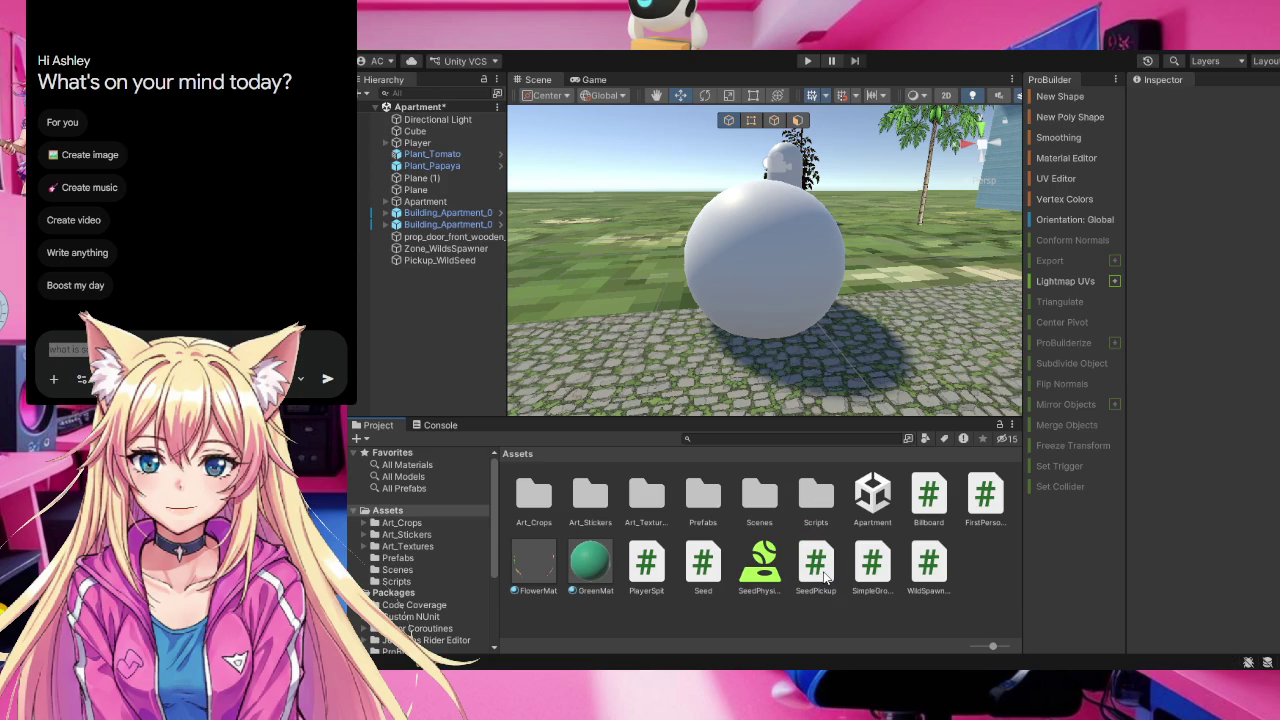
mouse_move(825, 572)
mouse_down()
mouse_move(820, 508)
mouse_move(820, 520)
mouse_up()
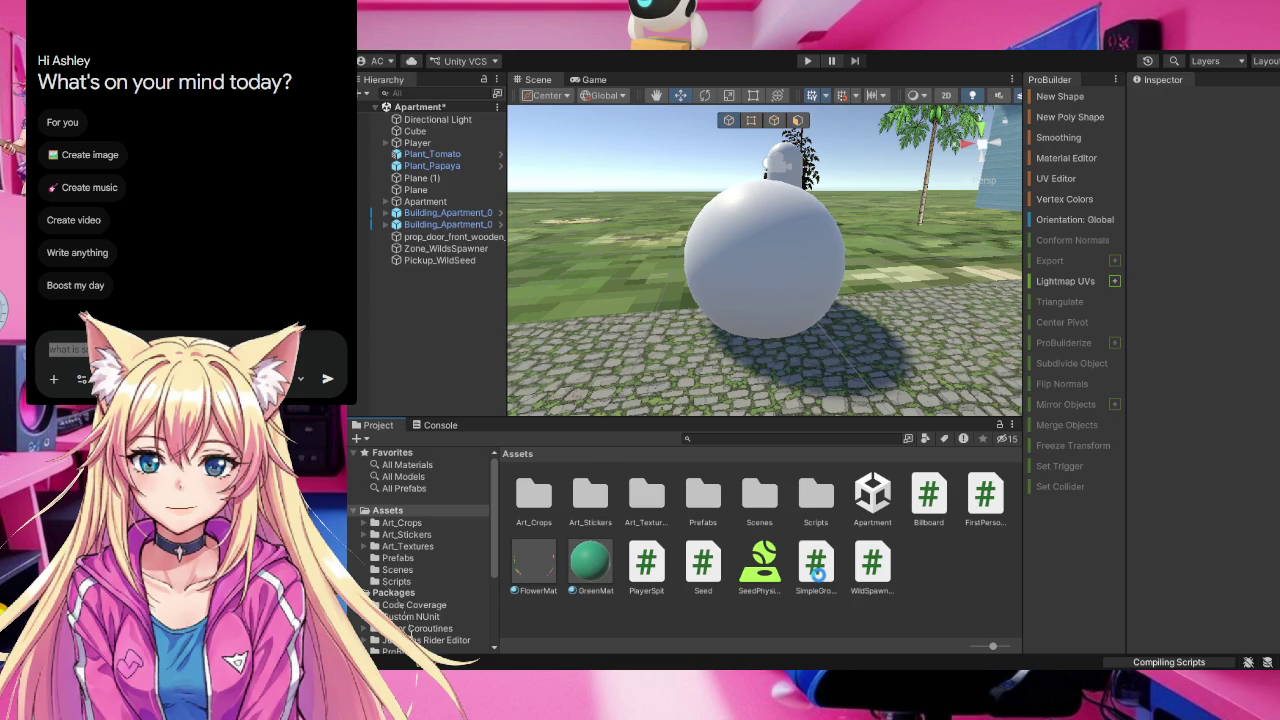
drag(817, 572, 820, 496)
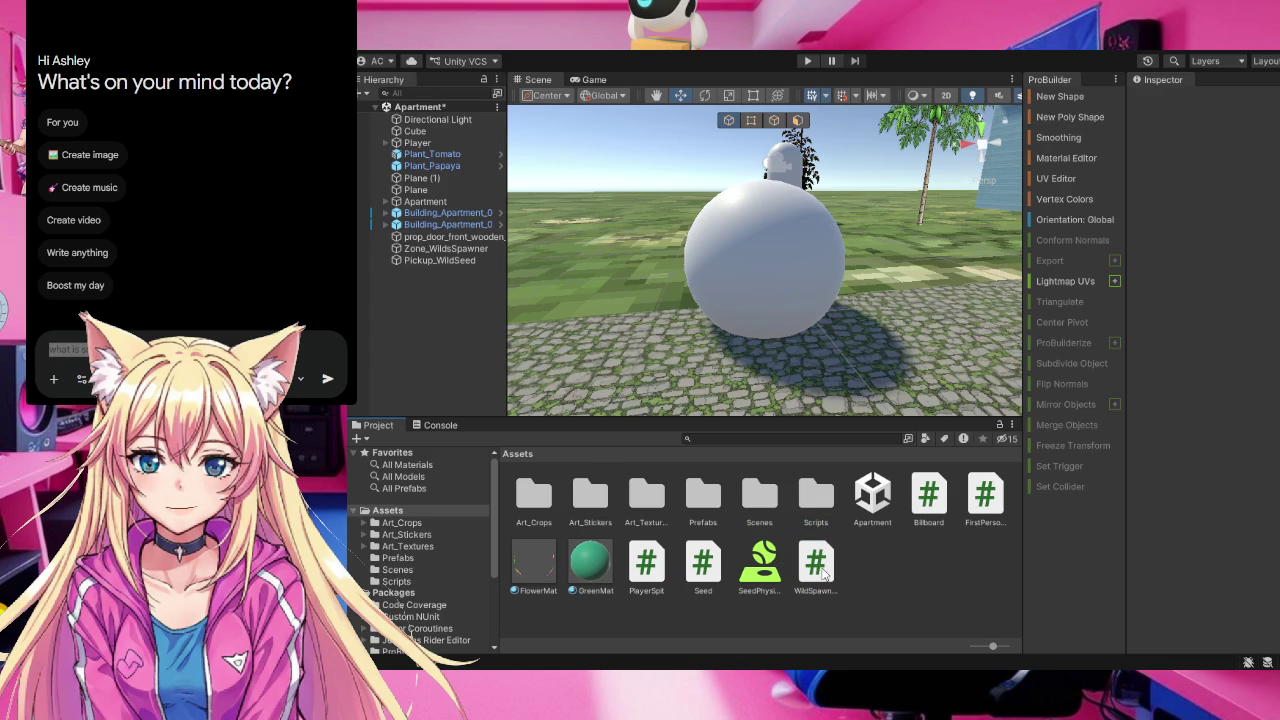
drag(822, 570, 817, 494)
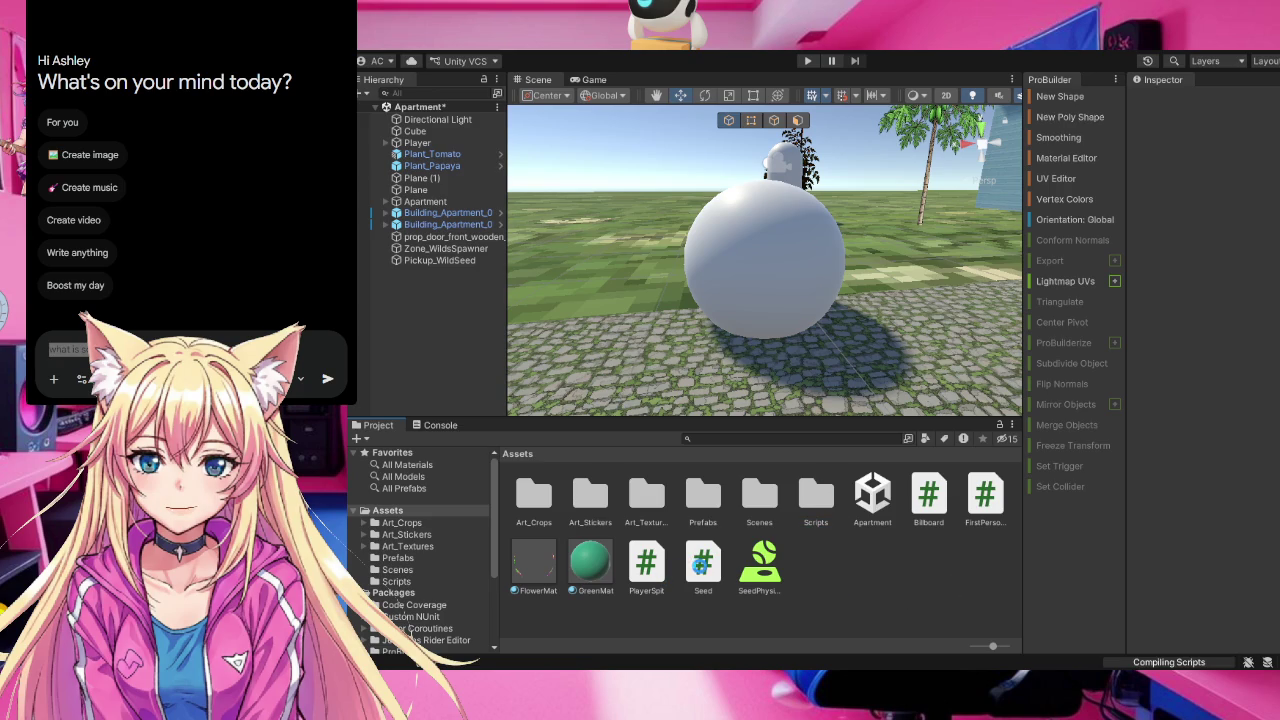
mouse_move(704, 570)
mouse_down()
mouse_move(808, 528)
mouse_move(817, 506)
mouse_up()
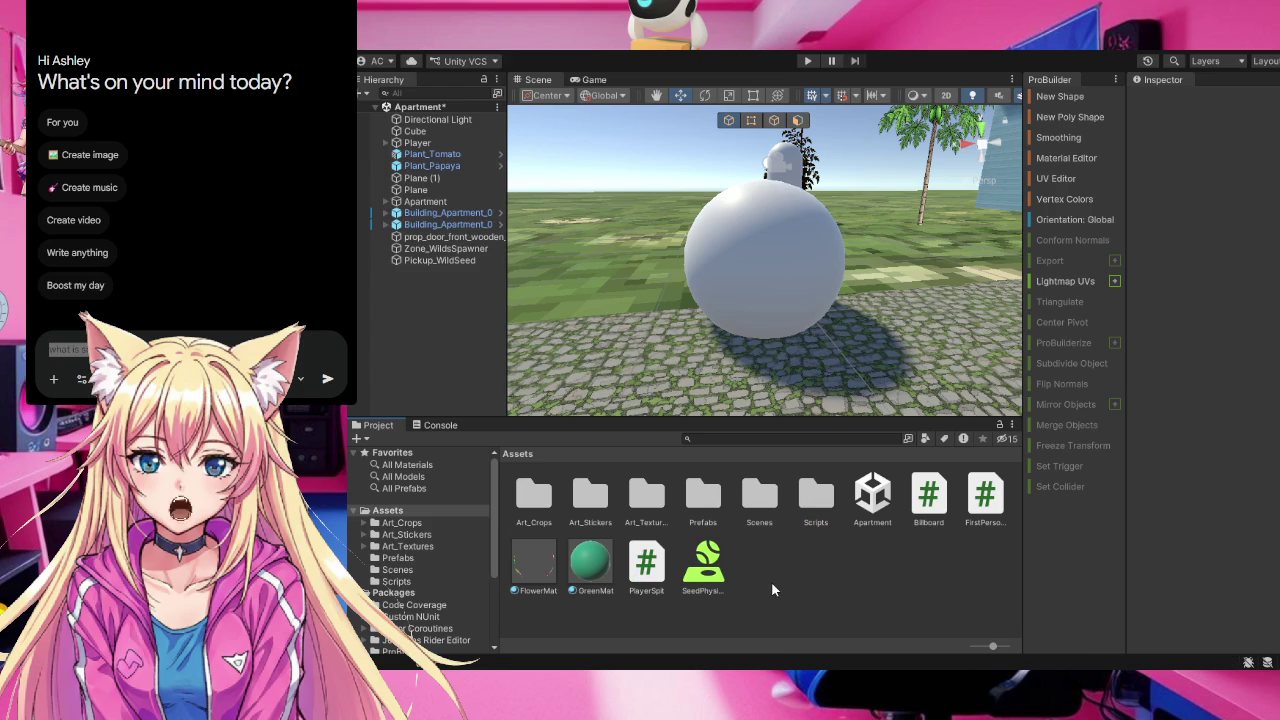
Move the PlayerSpit, Billboard and first-person scripts into Scripts as well
mouse_move(642, 566)
mouse_down()
mouse_move(815, 531)
mouse_move(819, 499)
mouse_up()
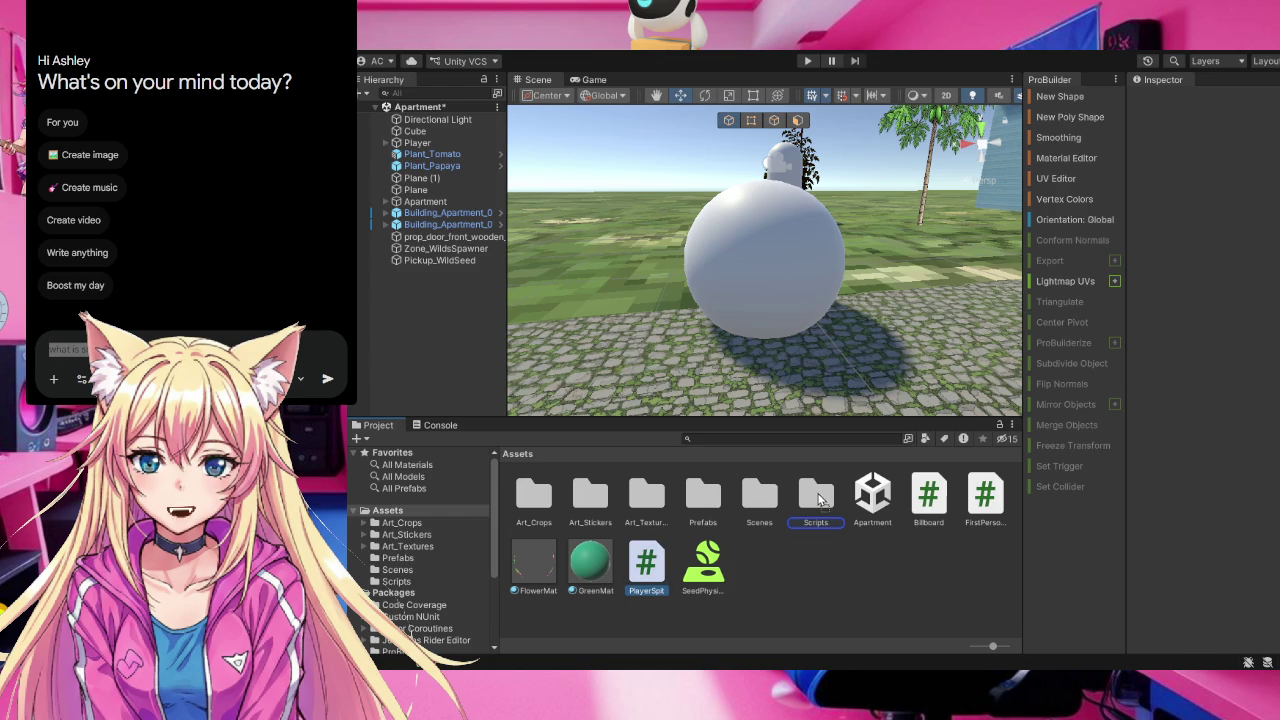
drag(819, 499, 818, 498)
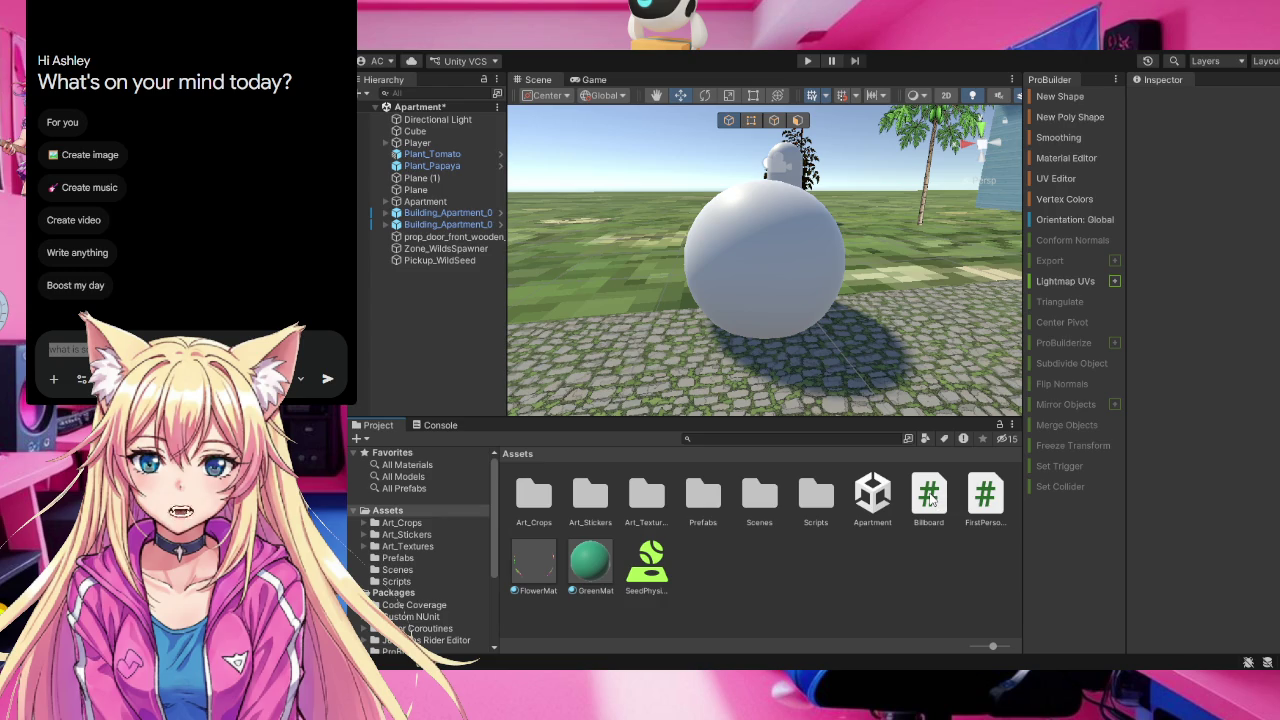
mouse_move(930, 500)
mouse_down()
mouse_move(839, 571)
mouse_move(805, 535)
mouse_move(815, 498)
mouse_up()
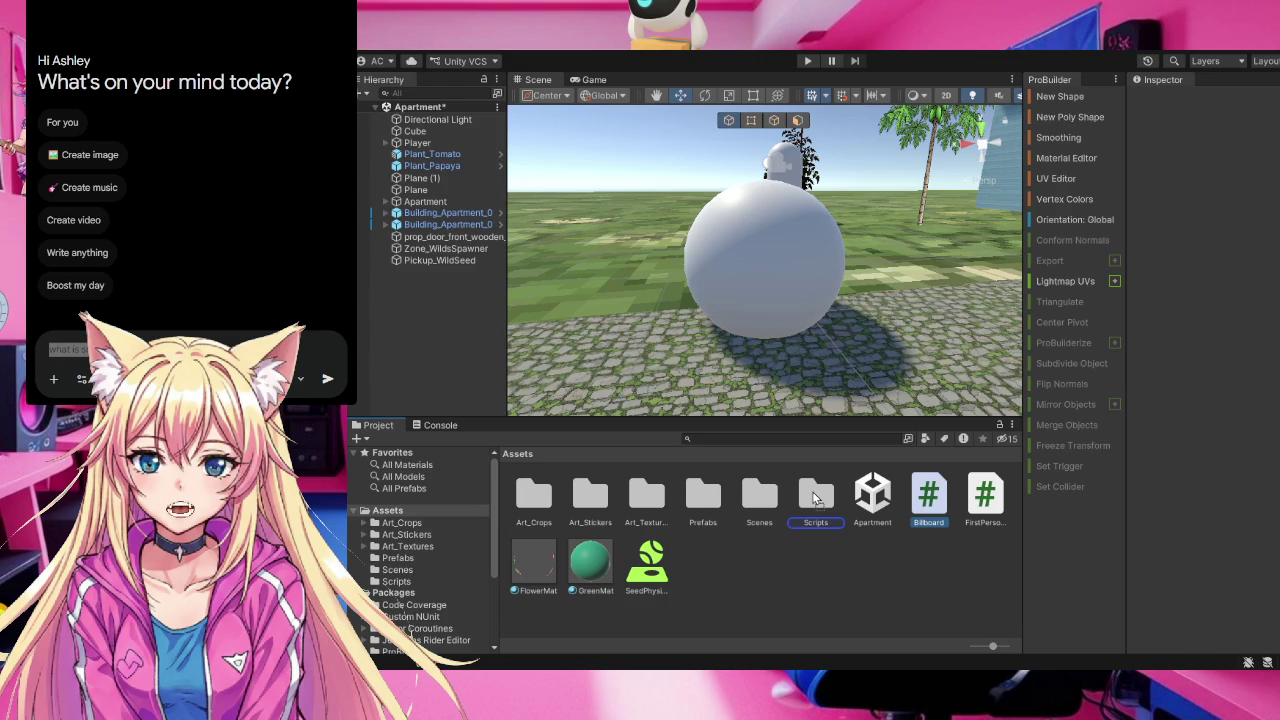
drag(815, 498, 815, 498)
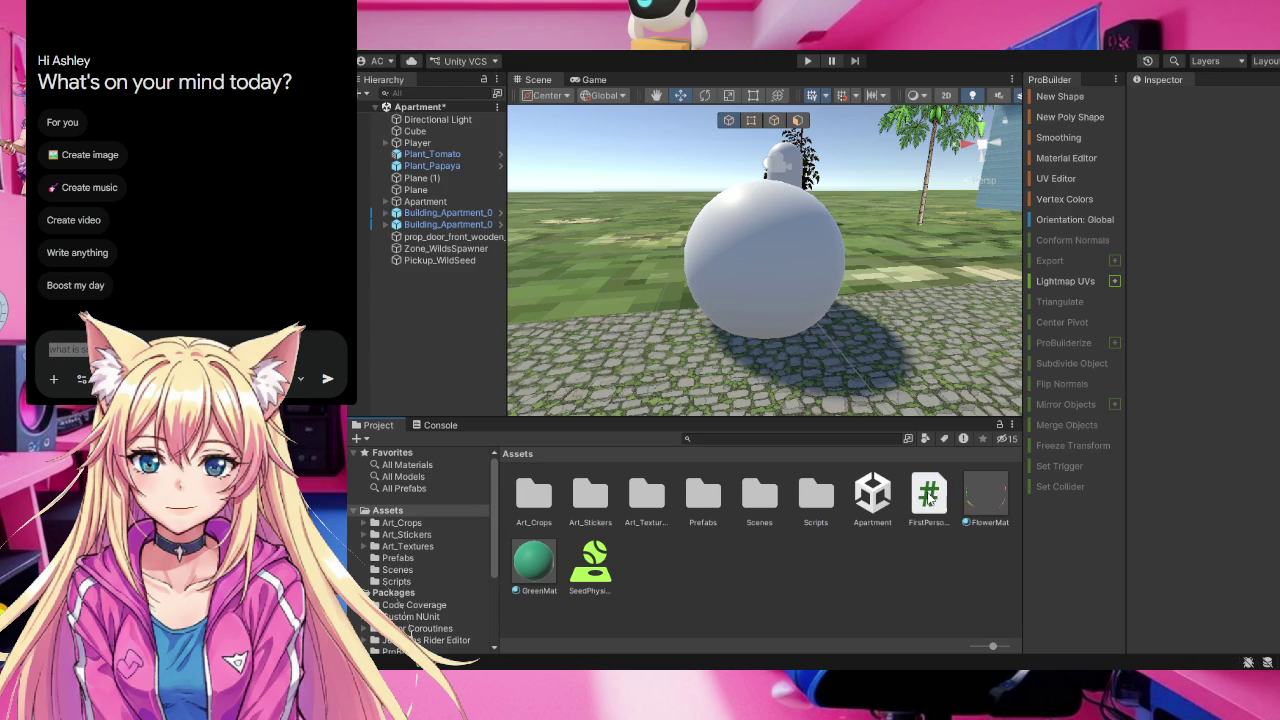
mouse_move(930, 492)
mouse_down()
mouse_move(878, 525)
mouse_move(820, 495)
mouse_up()
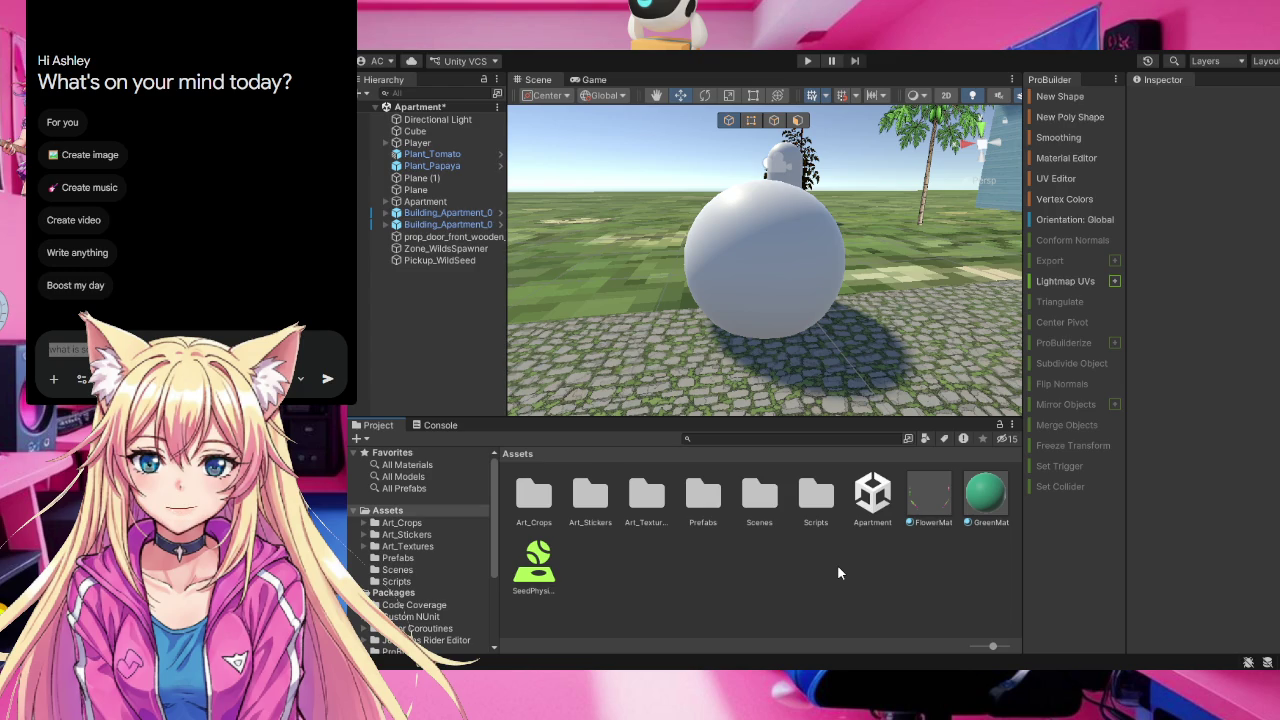
click(774, 577)
click(736, 580)
Make a new SeedData folder in Assets and drag it into the Scripts folder
click(705, 578)
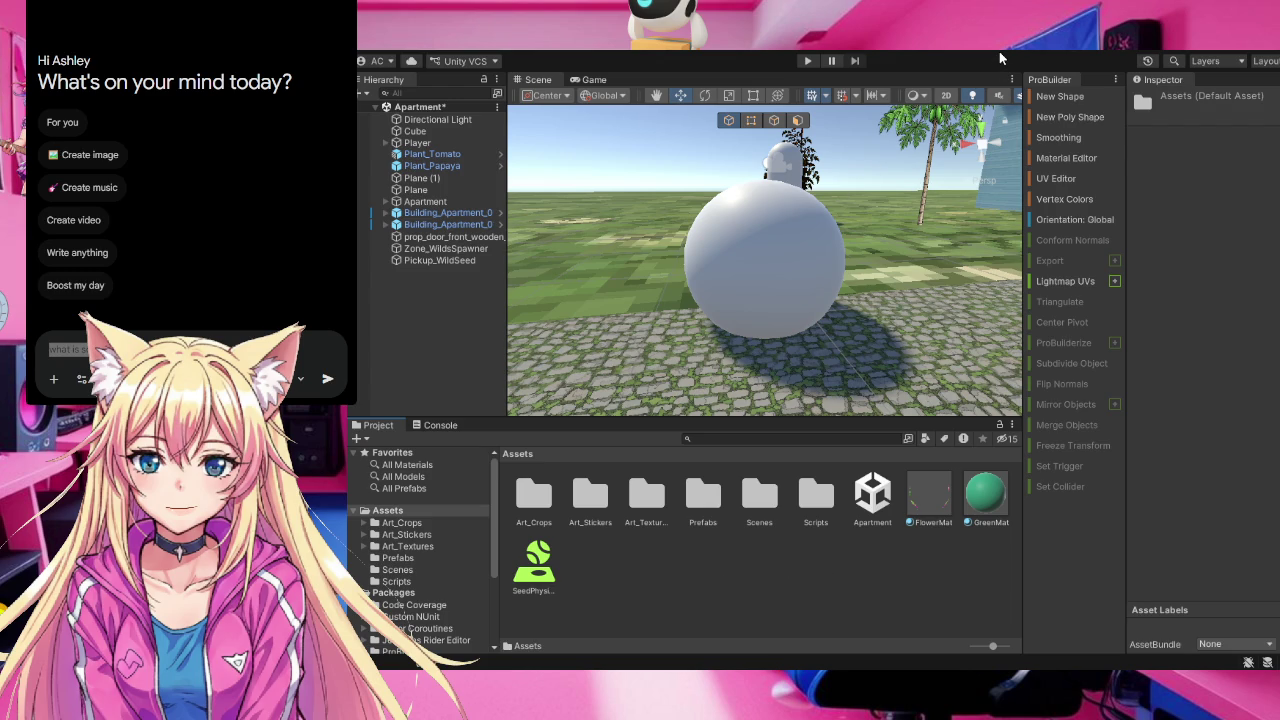
key(ctrl+shift+n)
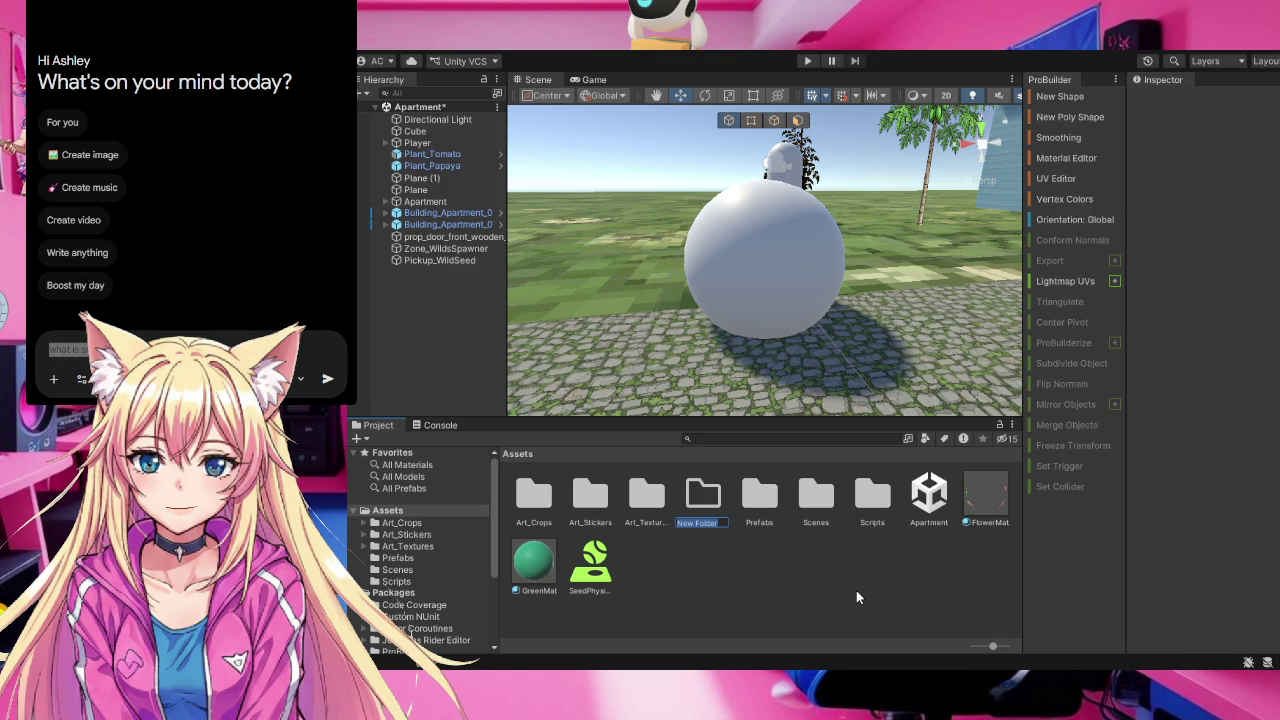
text(Se)
text(edData)
key(Return)
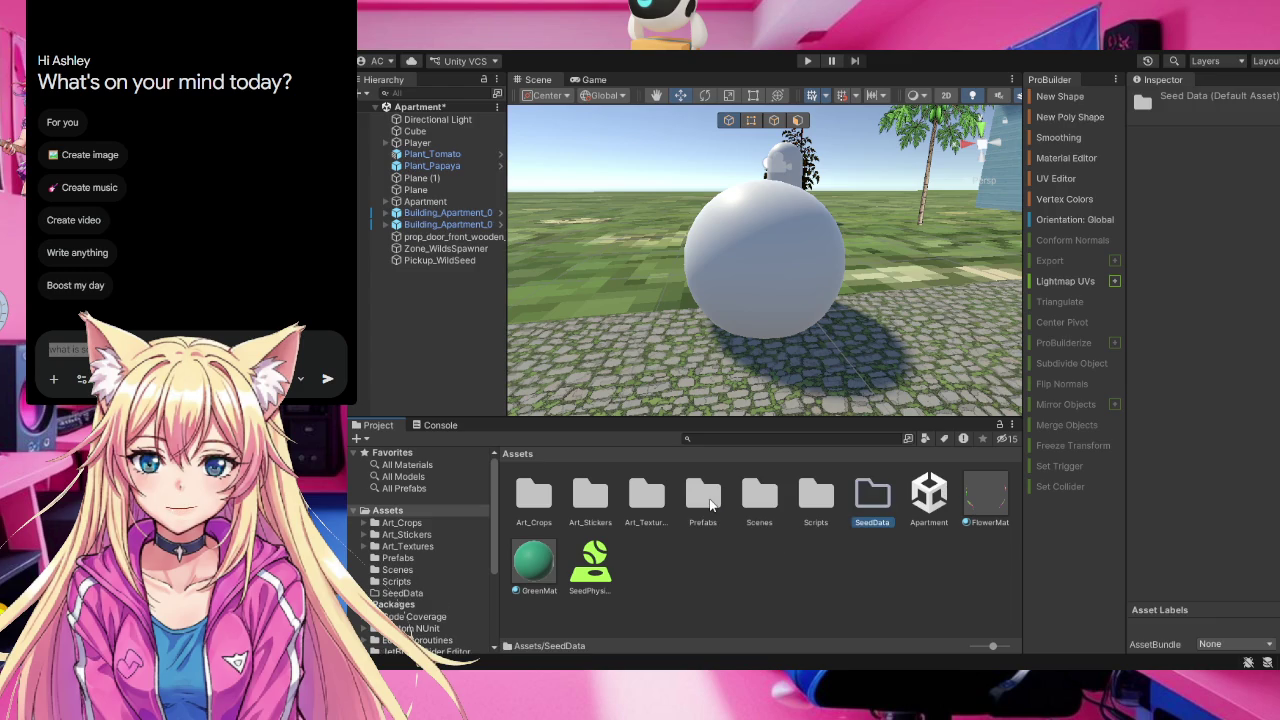
click(857, 560)
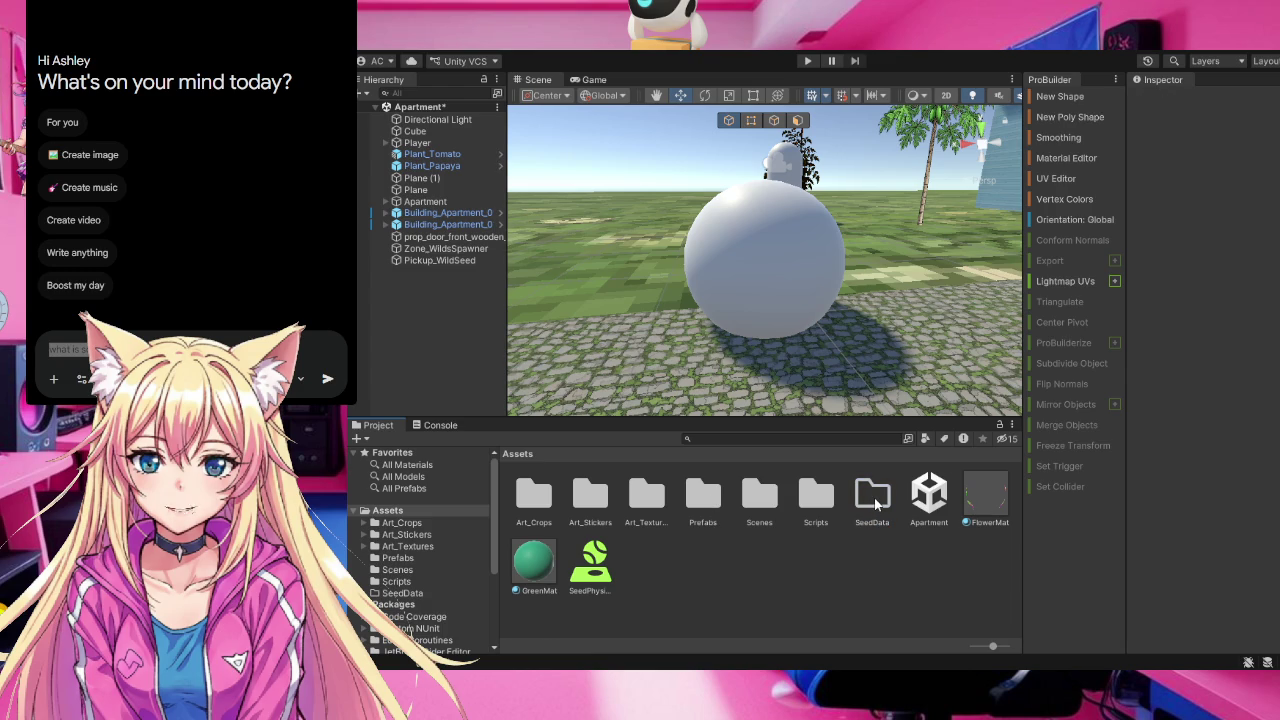
drag(871, 500, 818, 504)
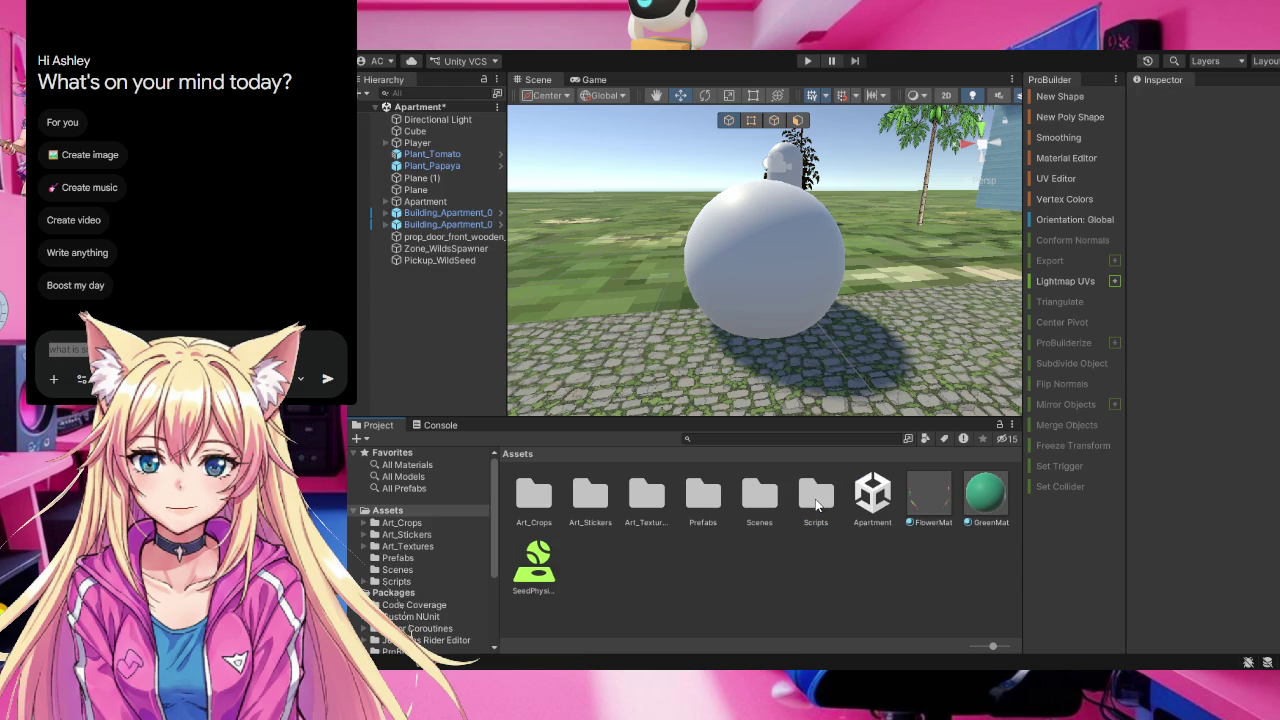
Open the Scripts folder and then its SeedData subfolder
double_click(816, 495)
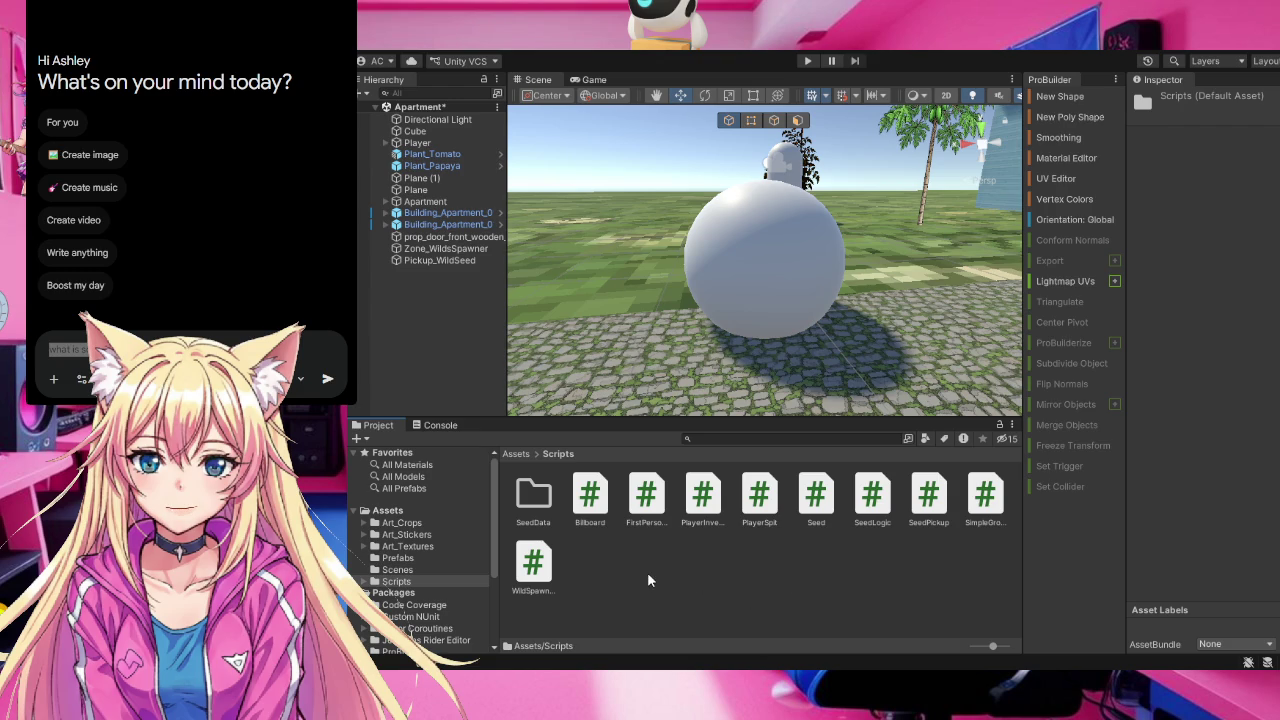
double_click(538, 505)
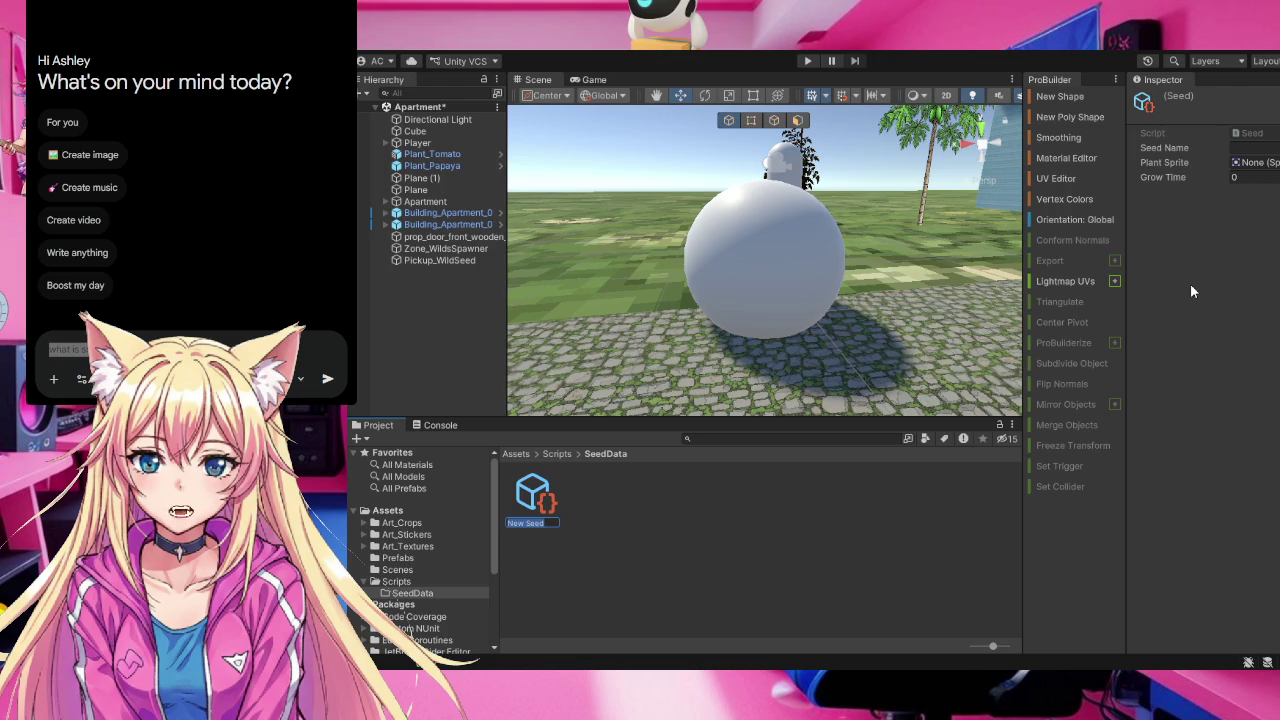
Enter Tomato in the New Seed asset's Seed Name field
click(1250, 147)
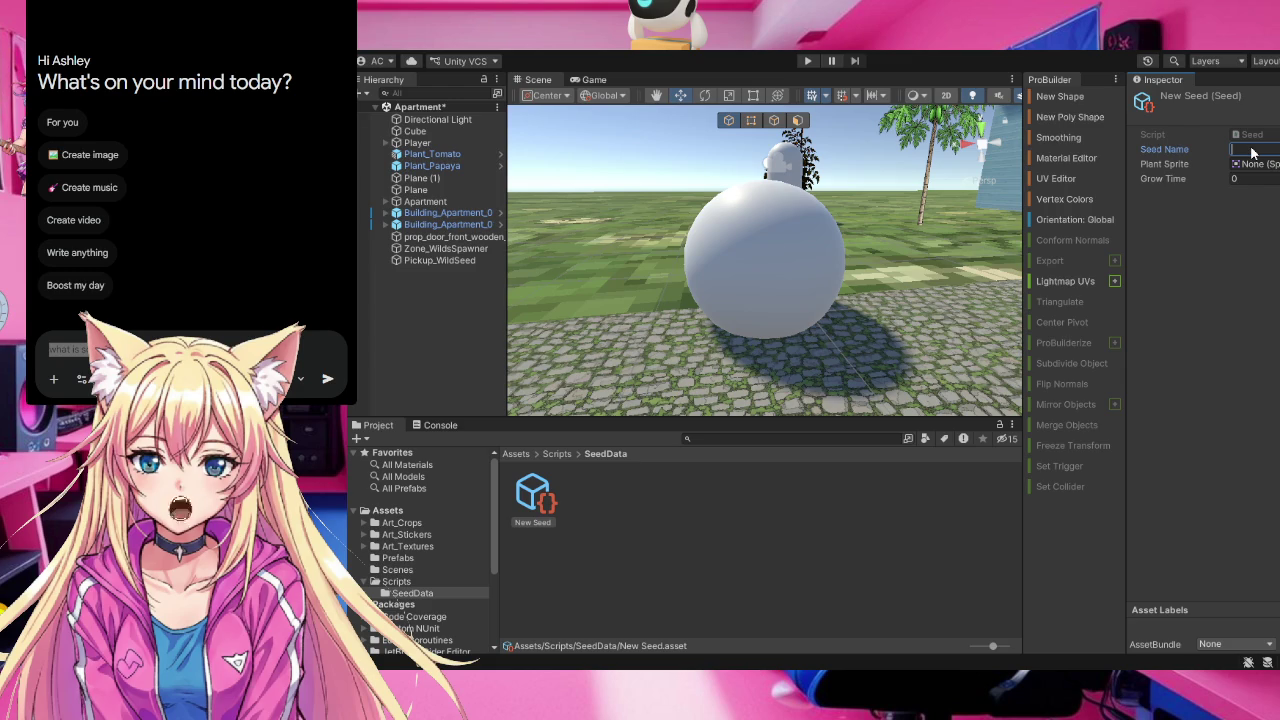
text(Tomato)
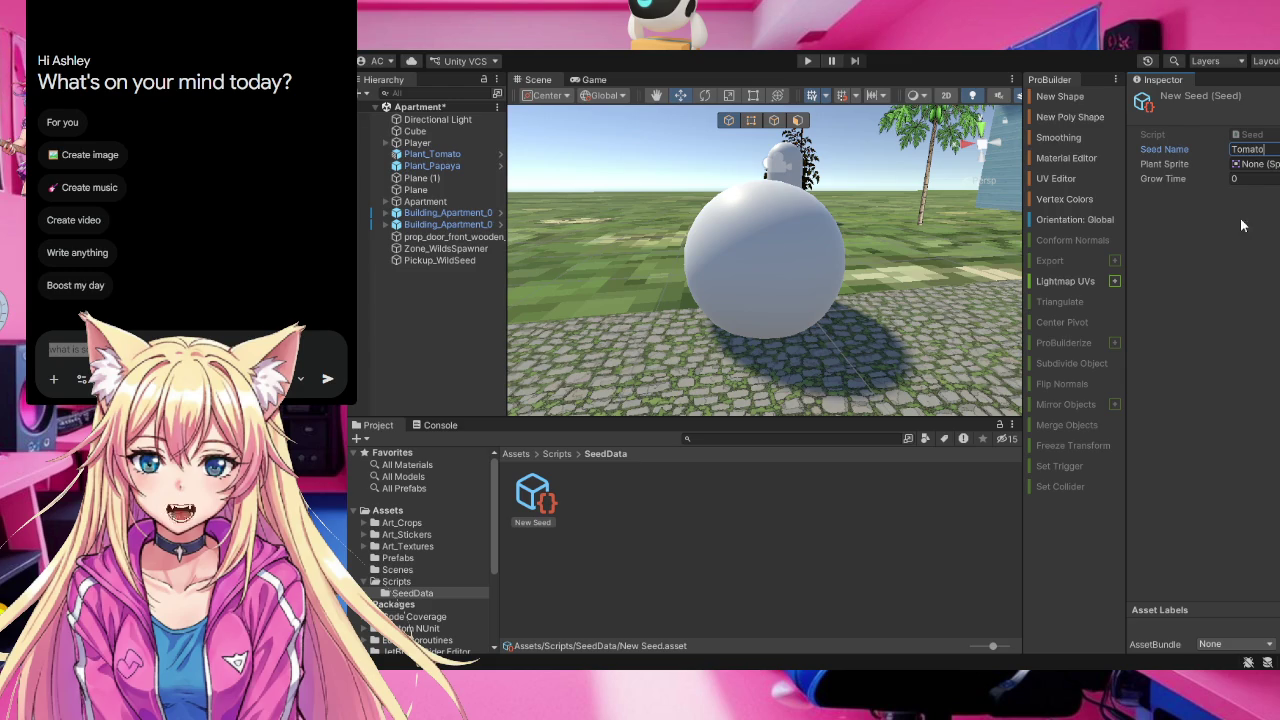
key(Return)
Check which sprite the Plant_Tomato prefab in Prefabs uses
click(400, 559)
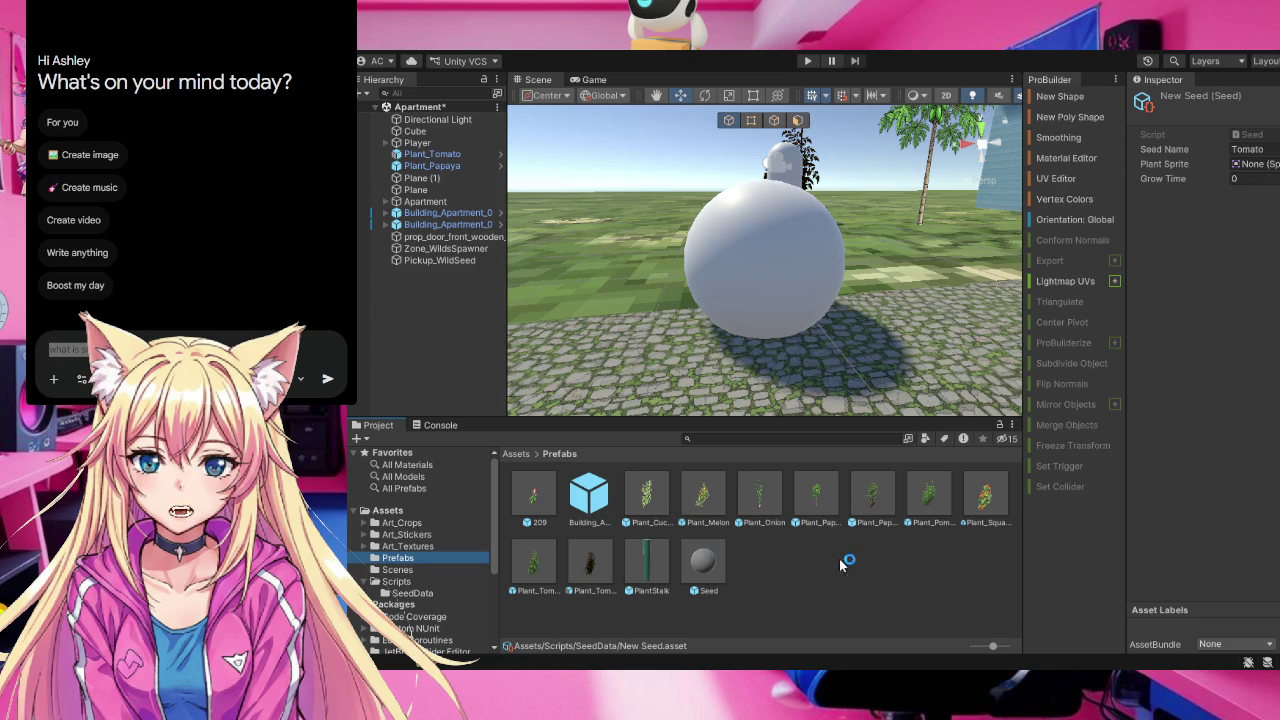
click(533, 576)
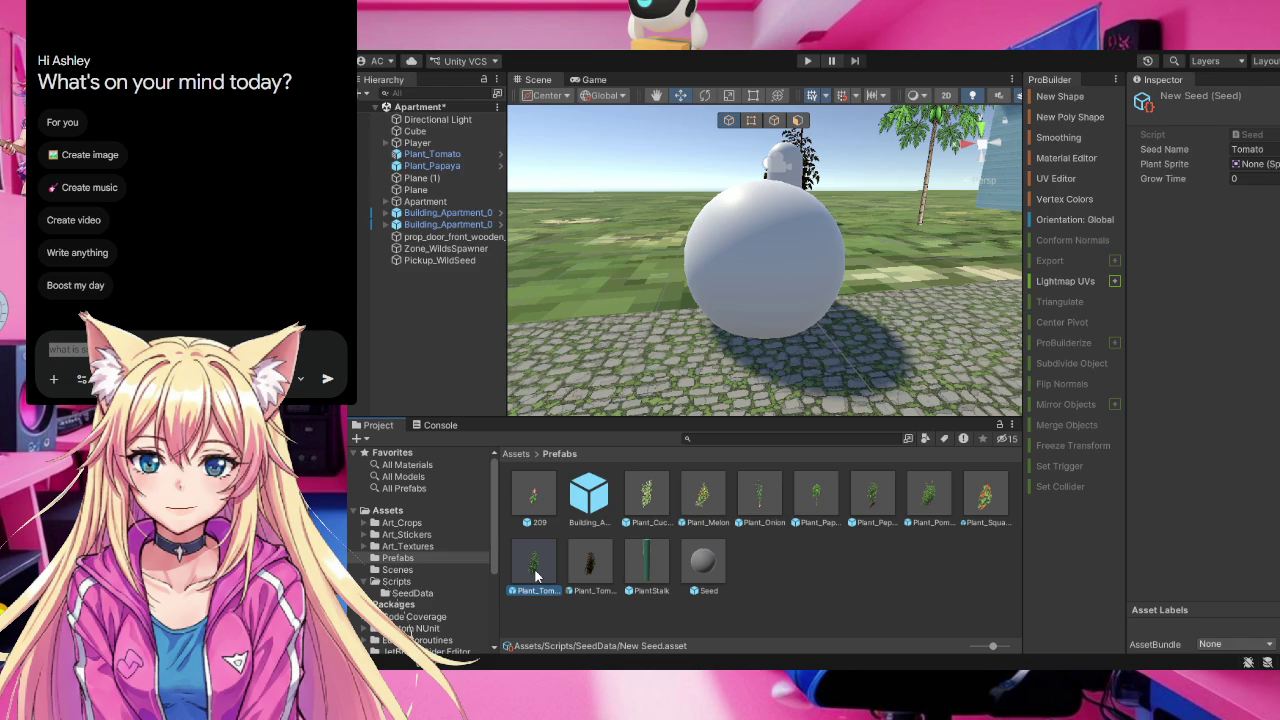
click(535, 576)
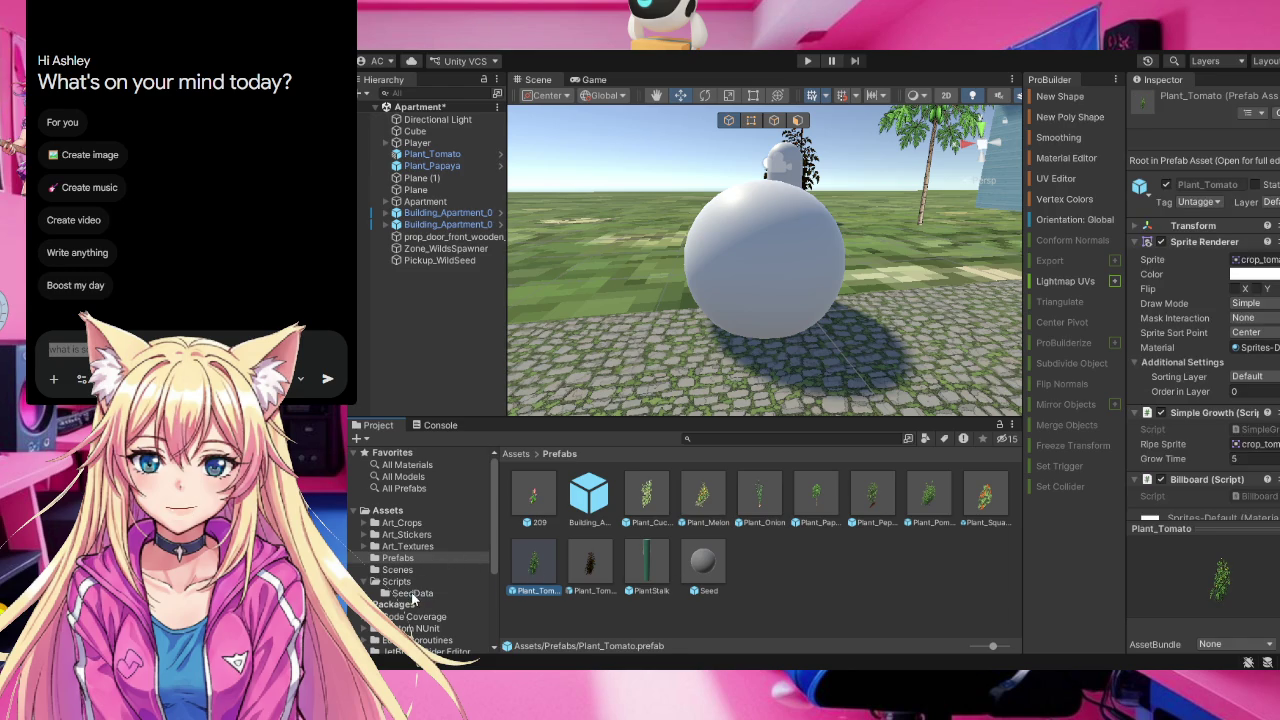
Assign the crop_tomato sprite from Art_Crops to New Seed's Plant Sprite slot
click(412, 593)
click(530, 500)
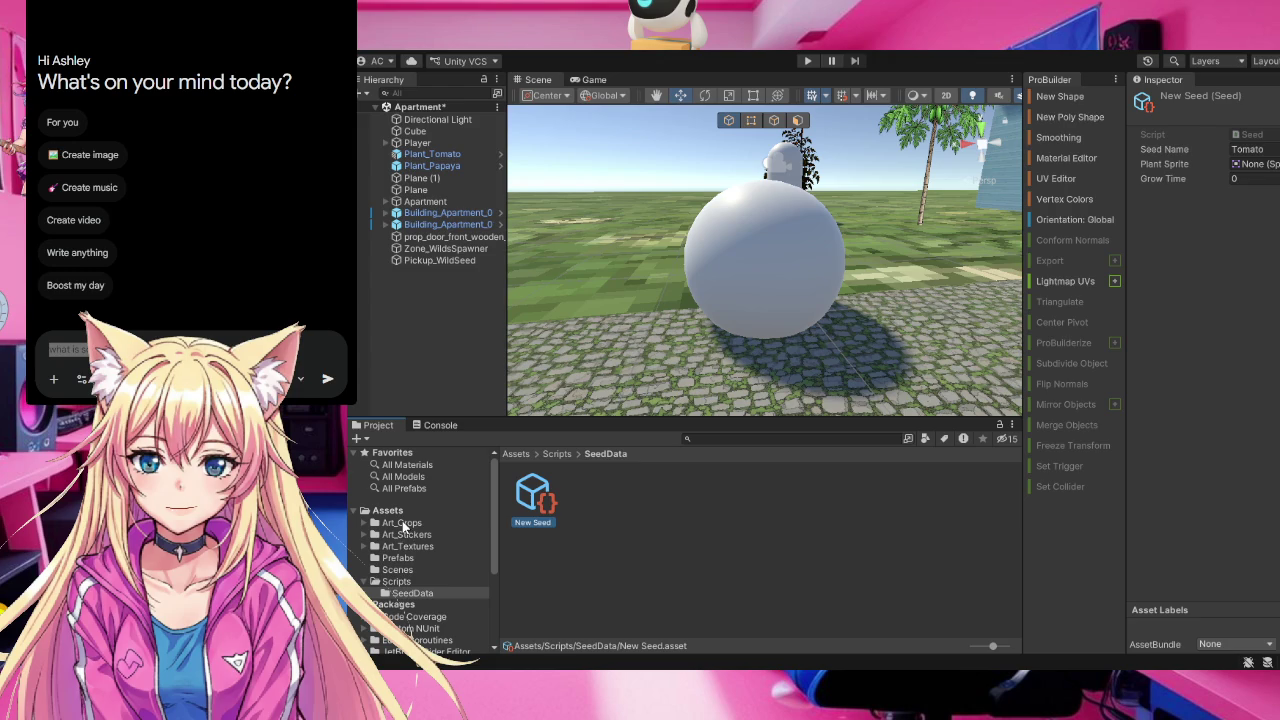
click(404, 525)
scroll(825, 533, down, 1)
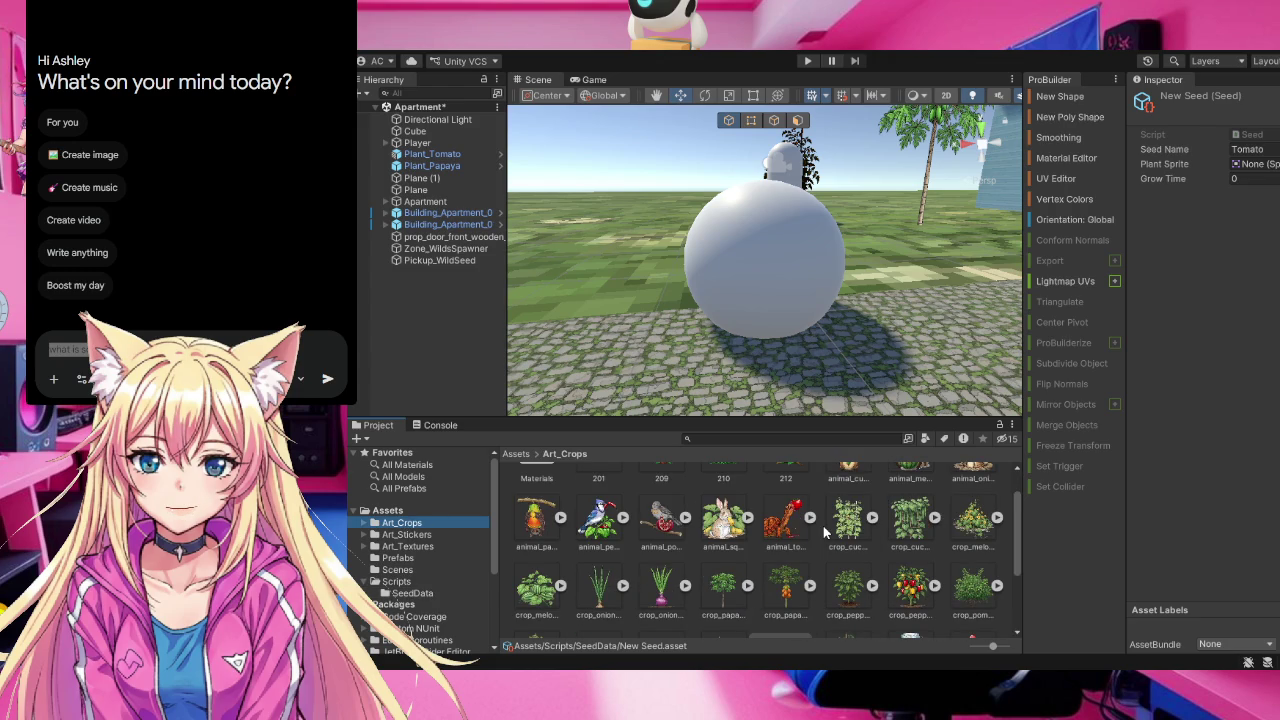
scroll(825, 533, down, 1)
scroll(825, 533, down, 1)
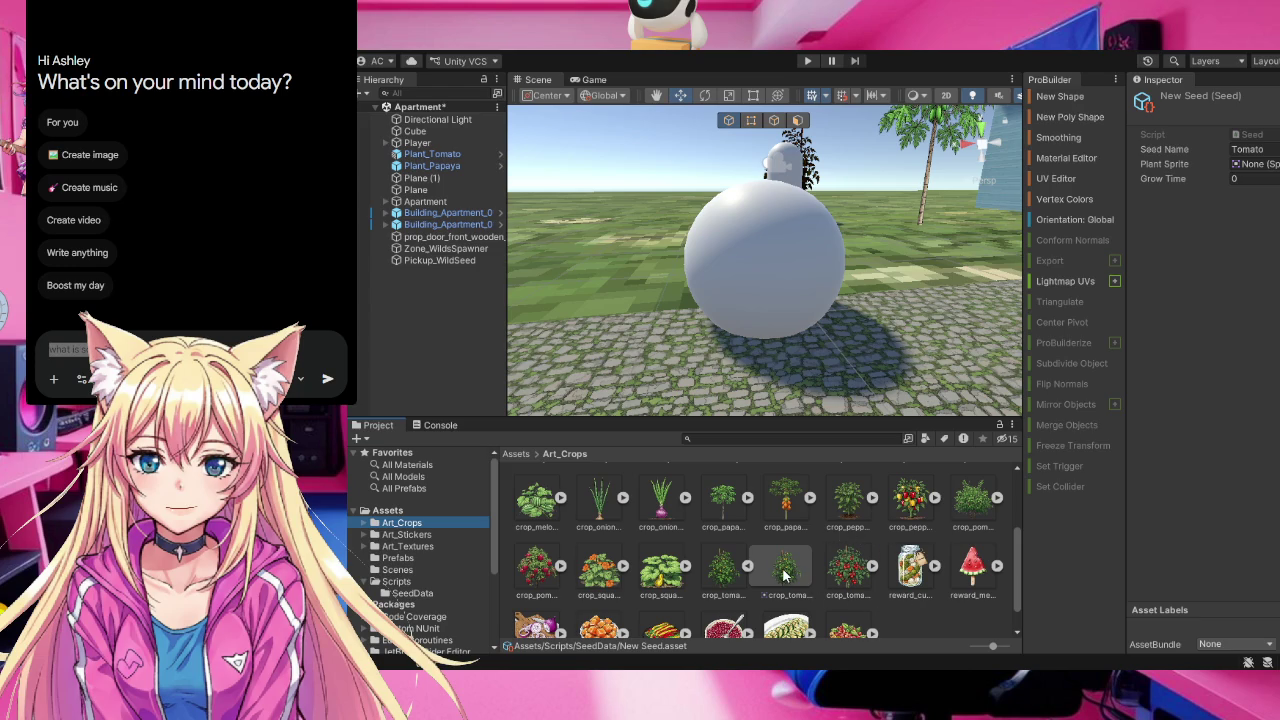
mouse_move(785, 575)
mouse_down()
mouse_move(900, 450)
mouse_move(1257, 189)
mouse_move(1258, 170)
mouse_up()
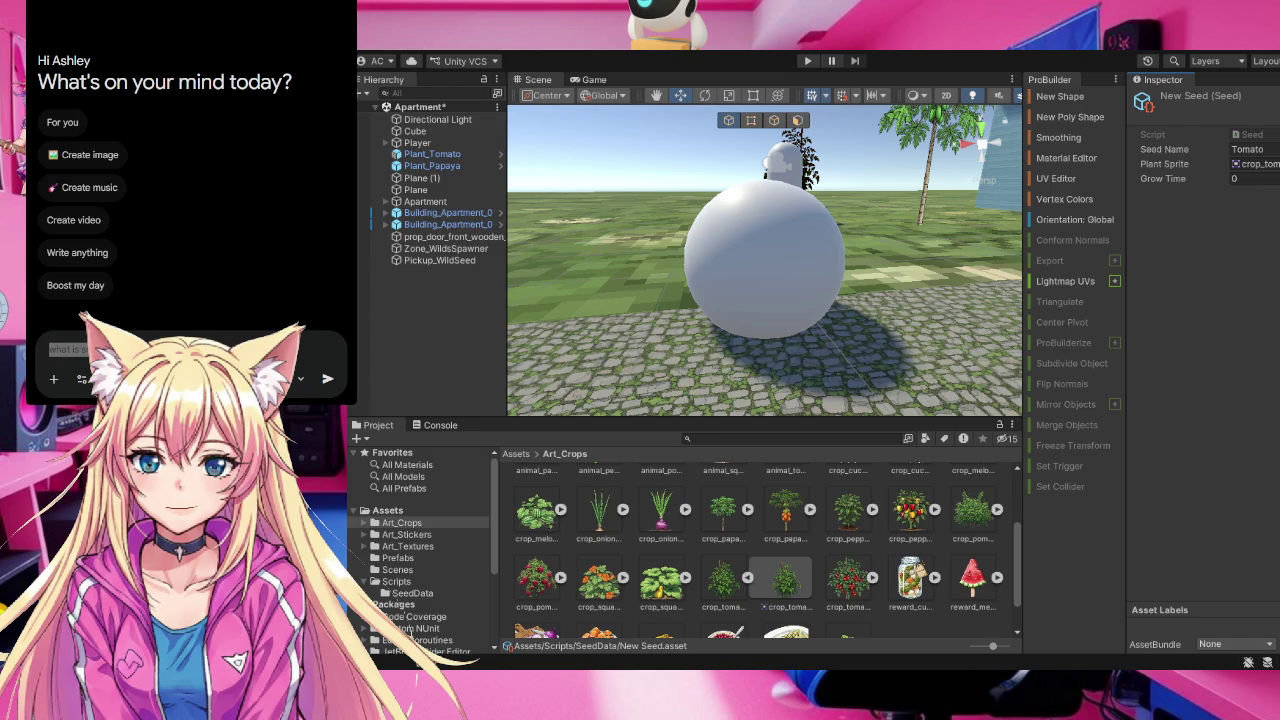
Select the New Seed asset inside the Scripts > SeedData folder
click(396, 597)
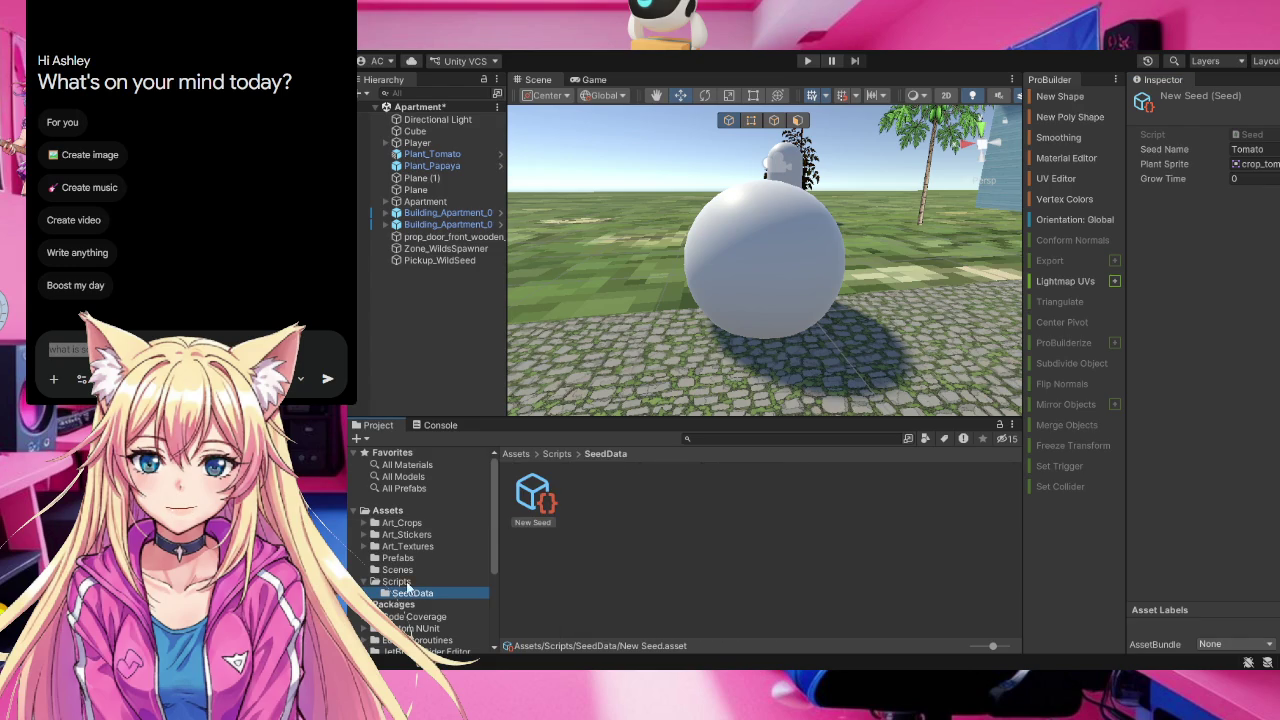
click(530, 519)
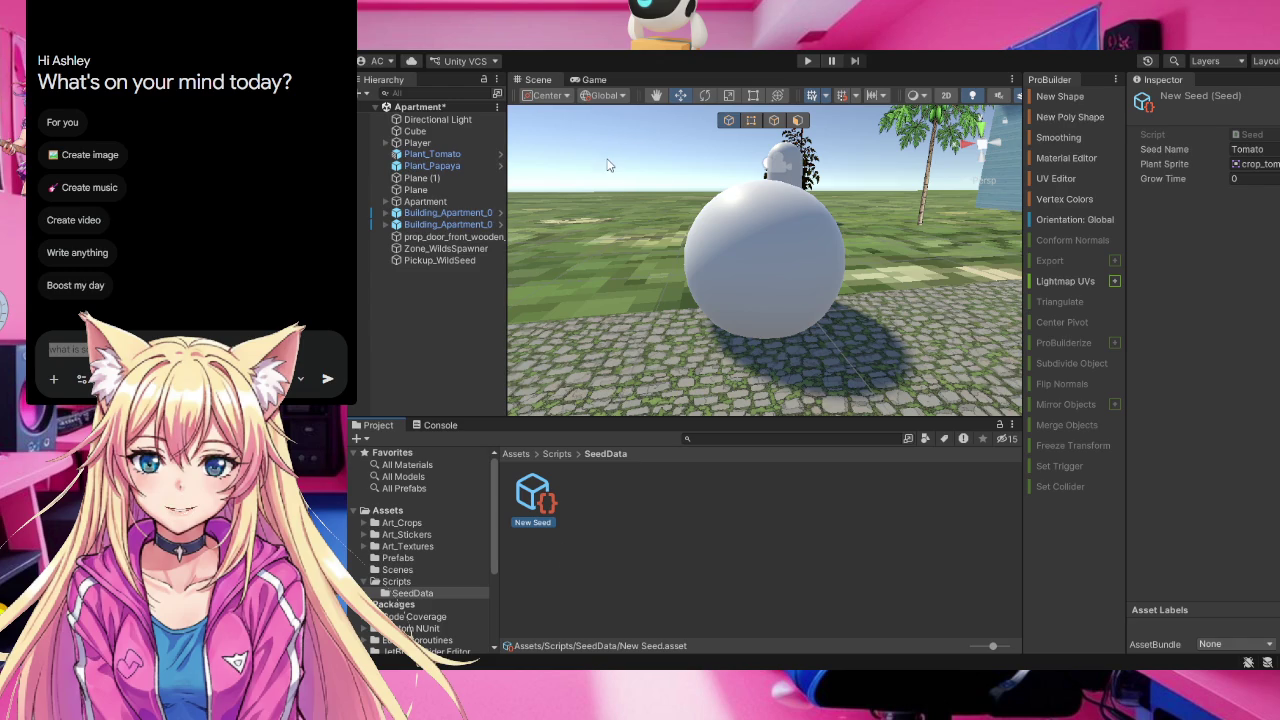
Rename the New Seed asset in SeedData to 'Tomato' with a capital T
key(F2)
text(tomato)
key(Home)
key(Delete)
text(T)
key(Return)
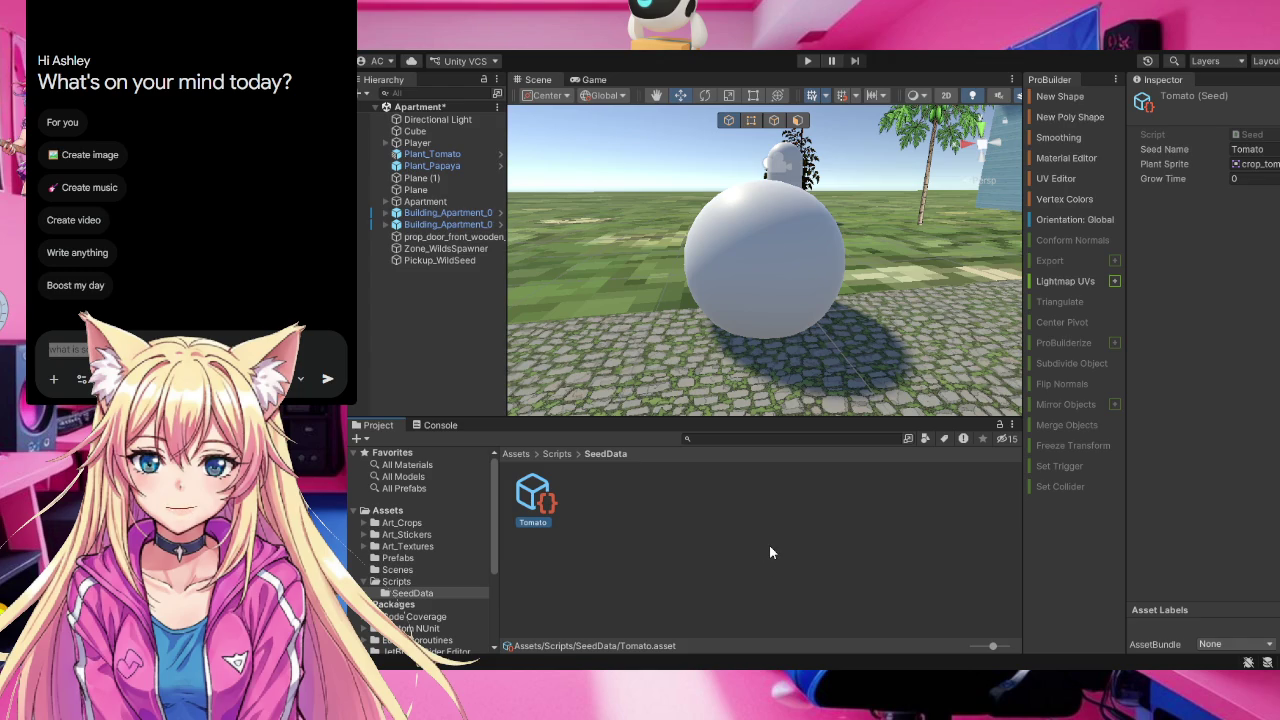
Browse Art_Crops, Art_Stickers, Art_Textures and Prefabs, then list the Scripts folder's C# files
click(416, 524)
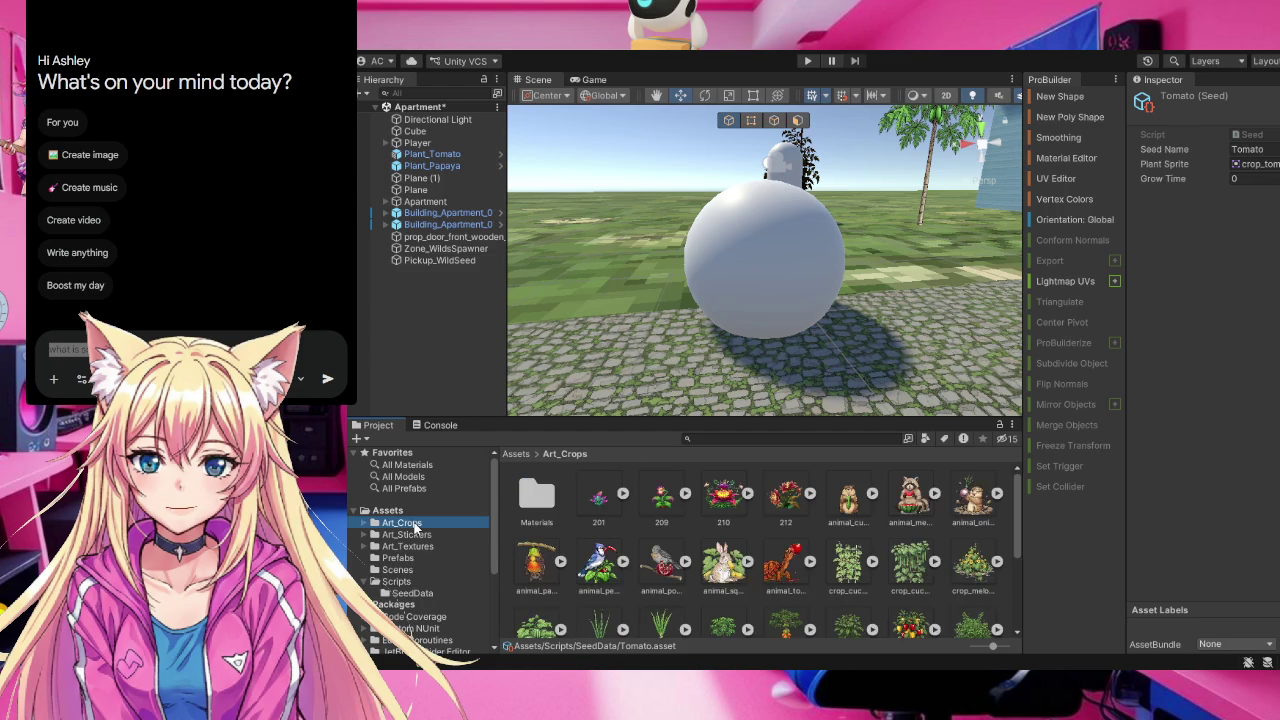
click(415, 537)
click(416, 547)
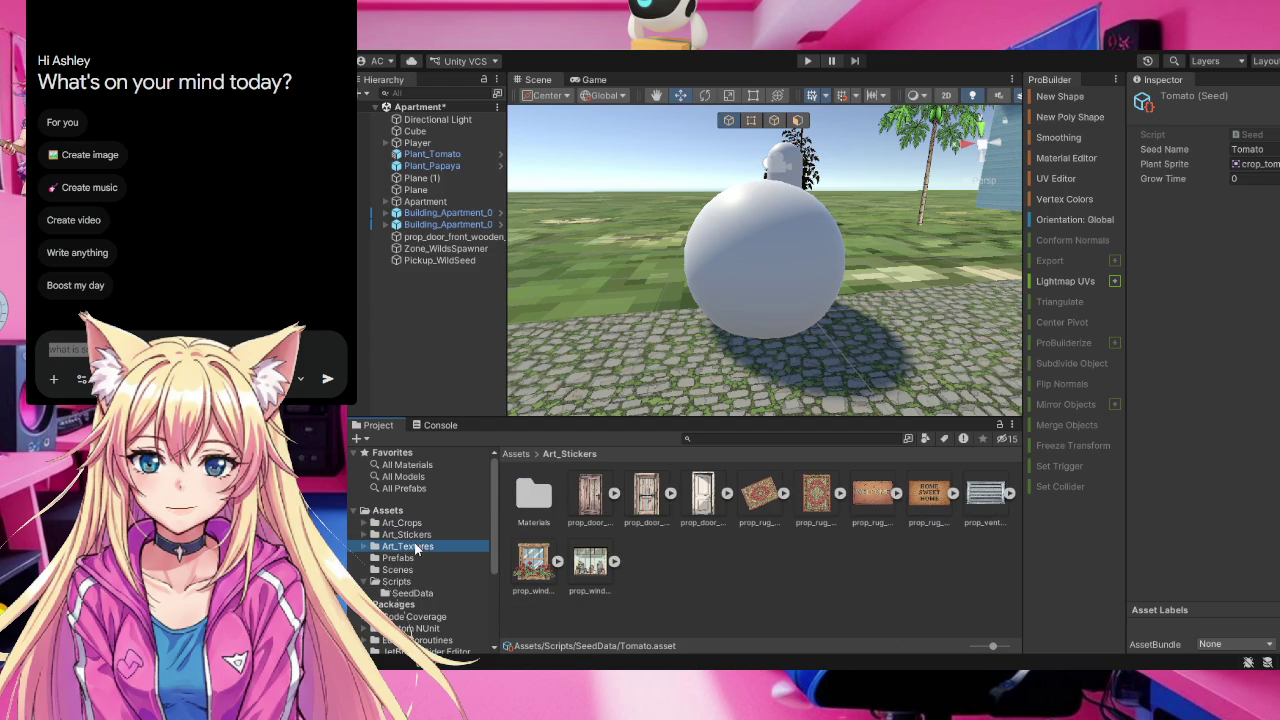
click(412, 562)
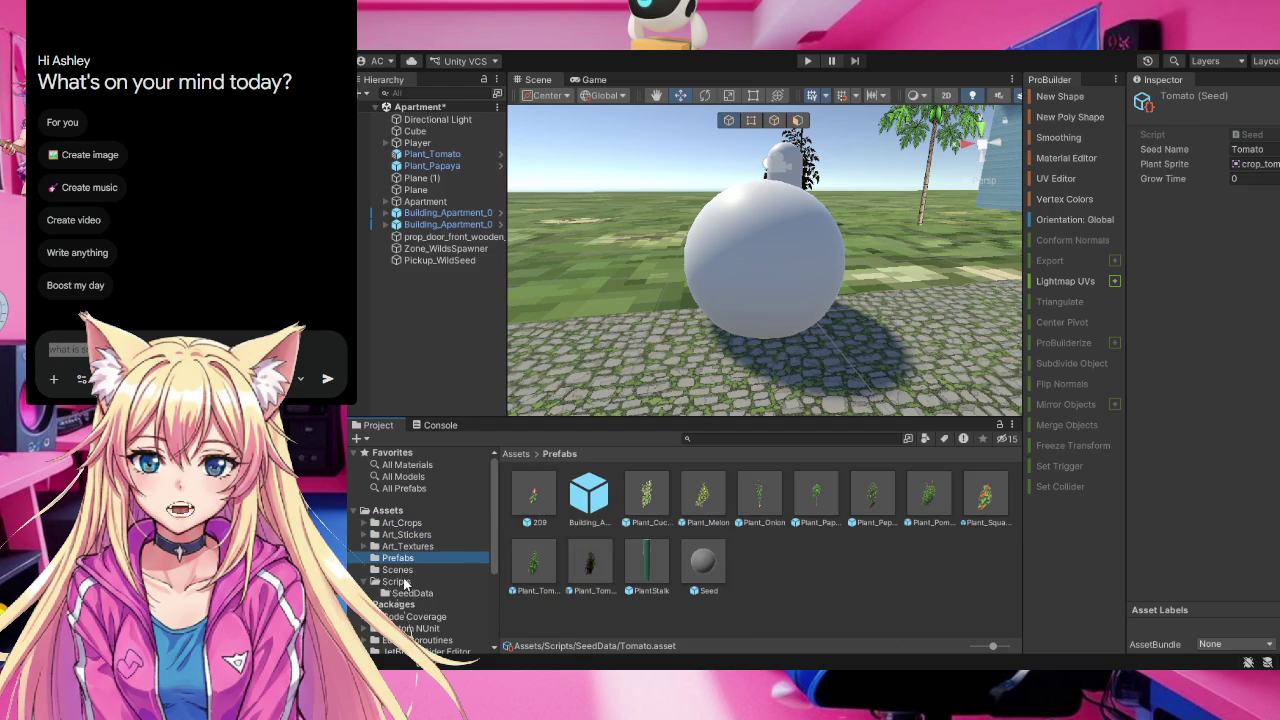
click(400, 581)
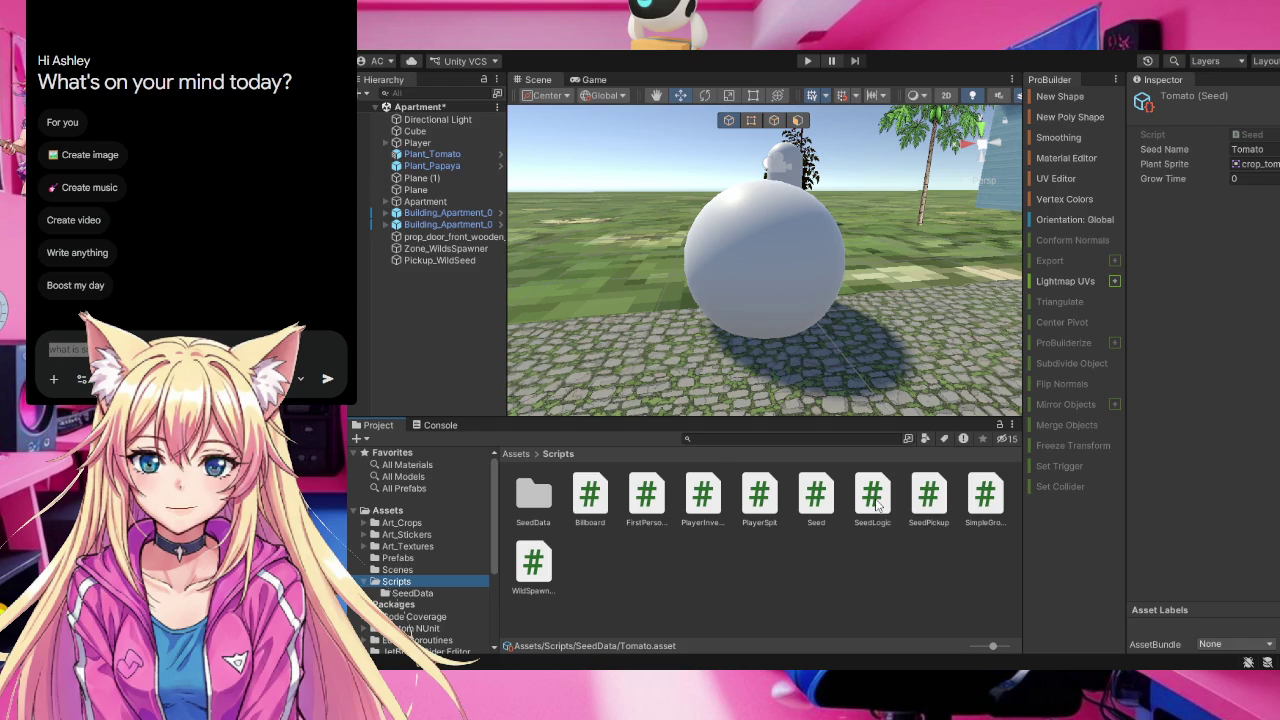
Open SeedLogic.cs from the Scripts folder in the code editor
click(876, 505)
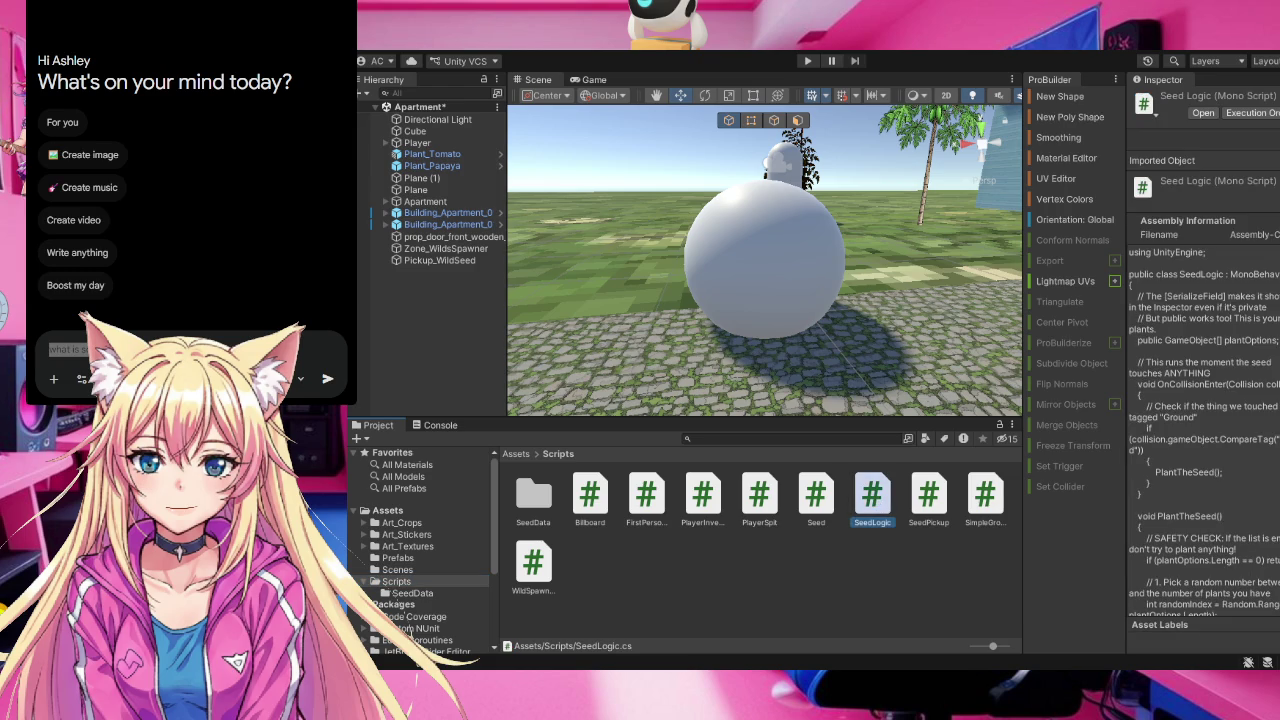
double_click(872, 495)
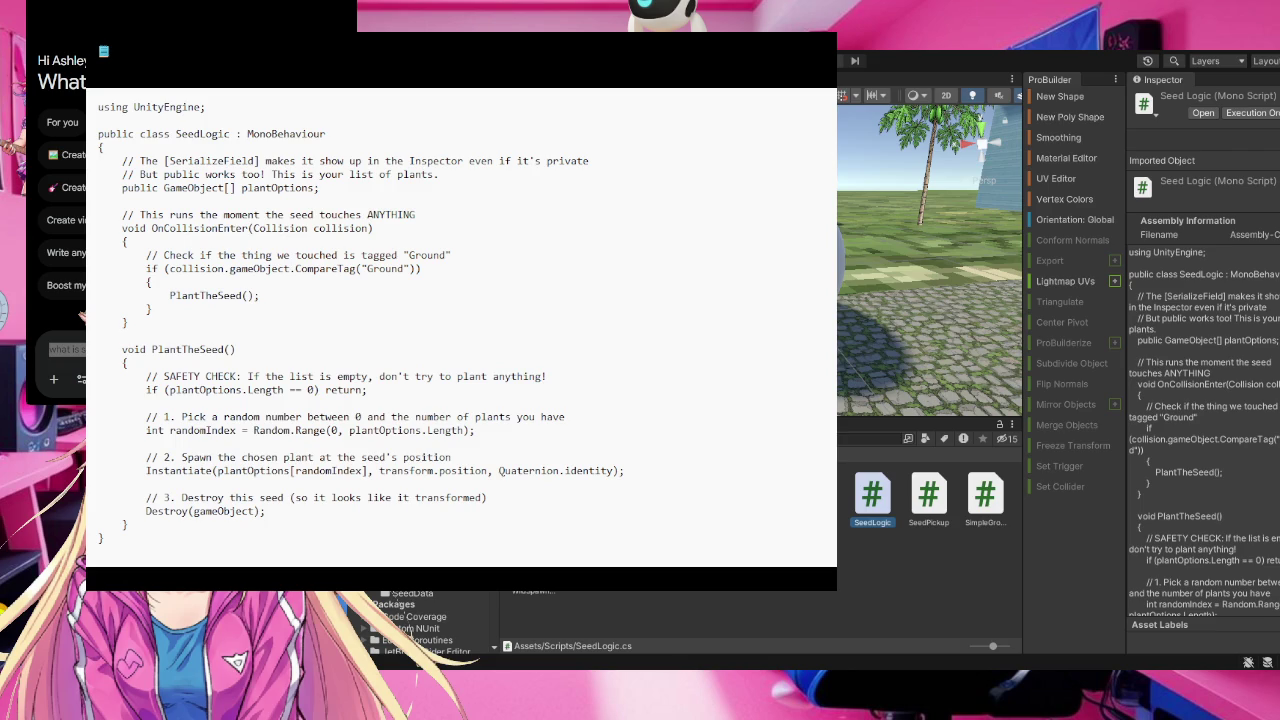
Open SimpleGrowth.cs to view its ripeSprite, growTime, Start and GrowUp code
click(986, 506)
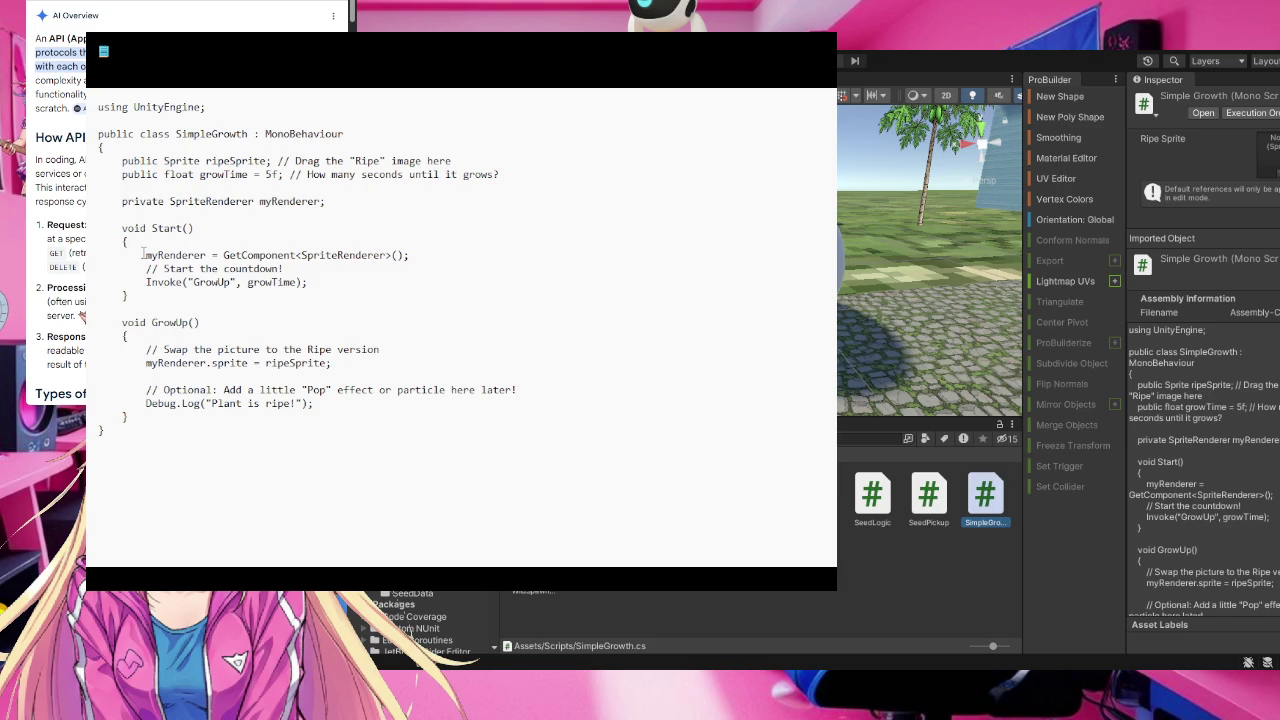
Delete the SpriteRenderer and Invoke lines from SimpleGrowth's Start method, leaving it empty
drag(117, 228, 191, 228)
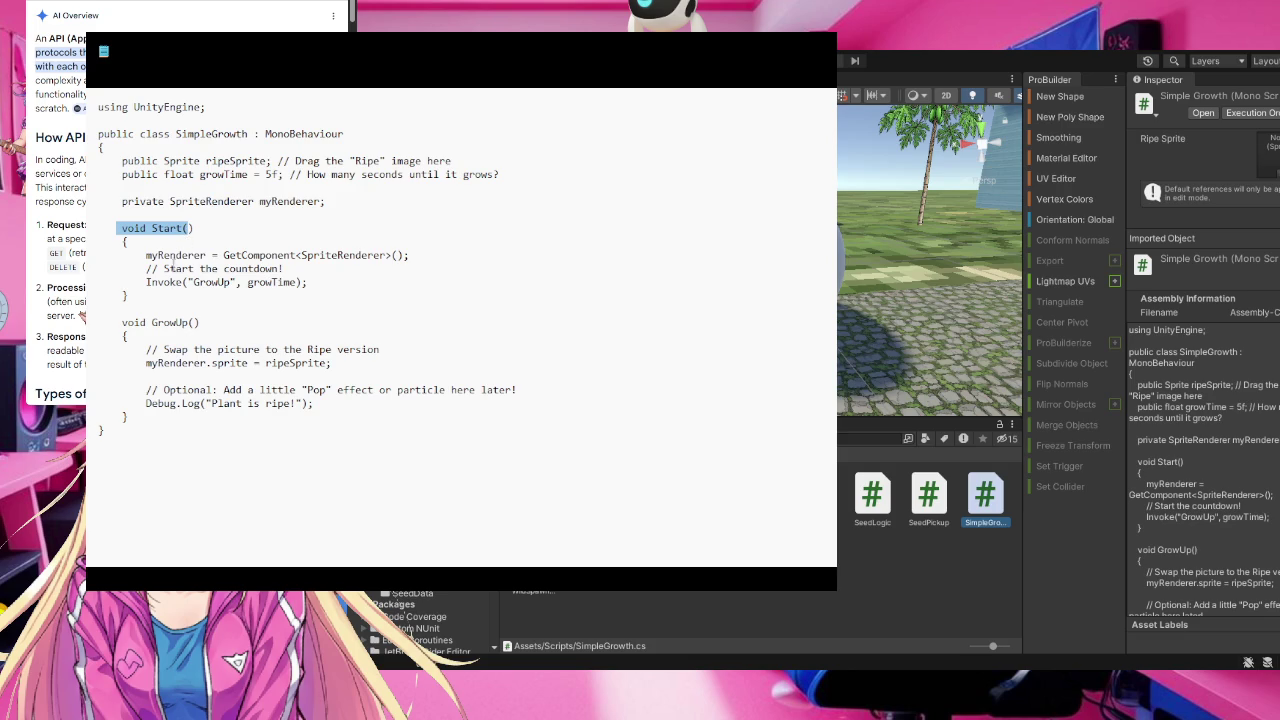
click(135, 245)
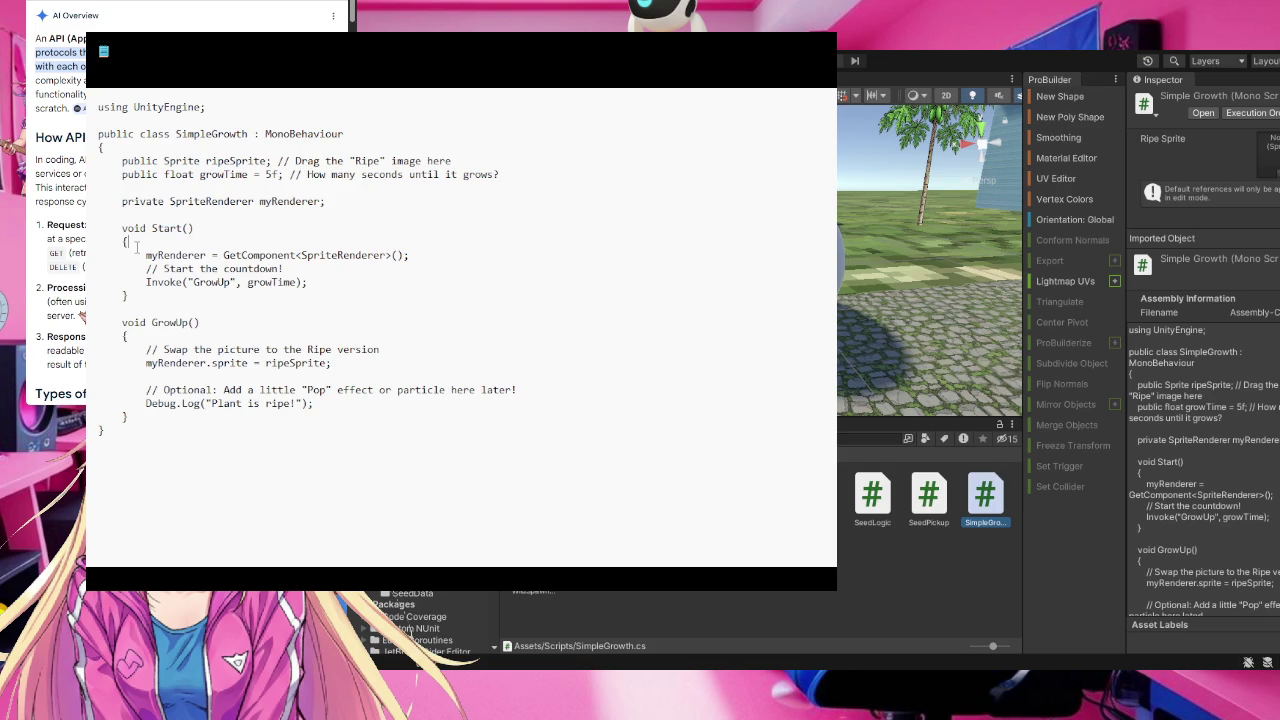
drag(134, 242, 310, 283)
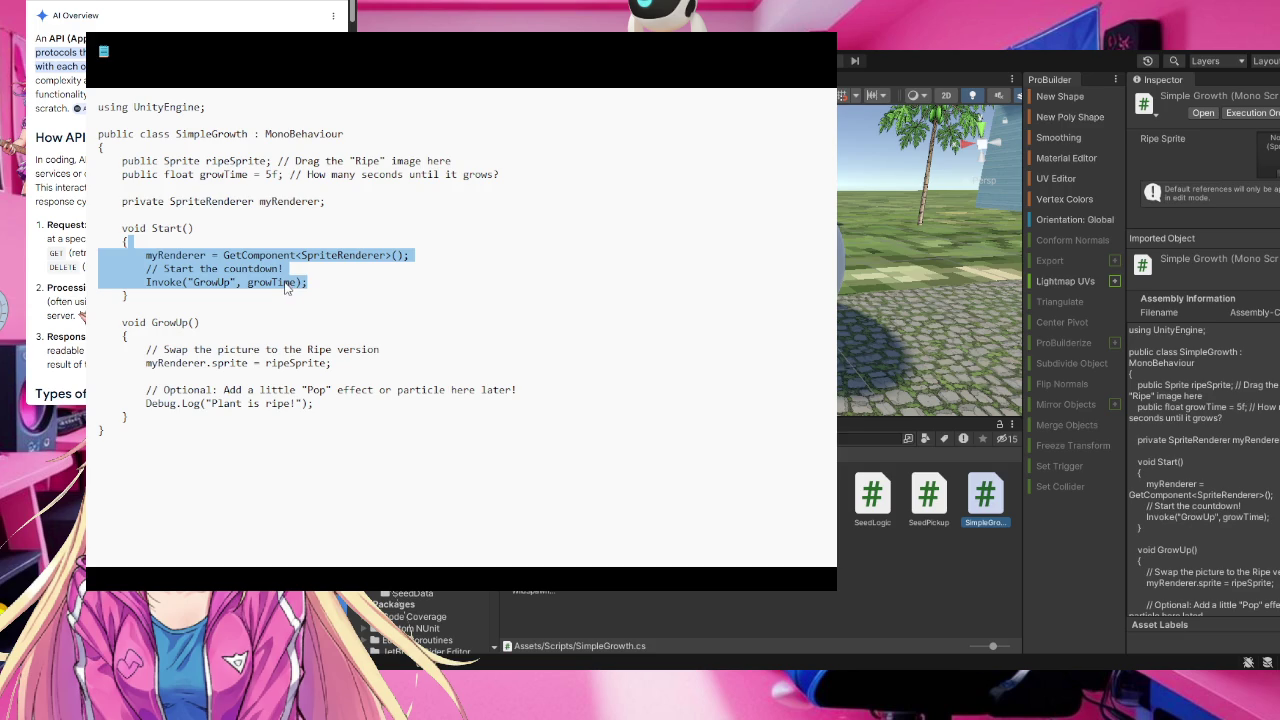
key(BackSpace)
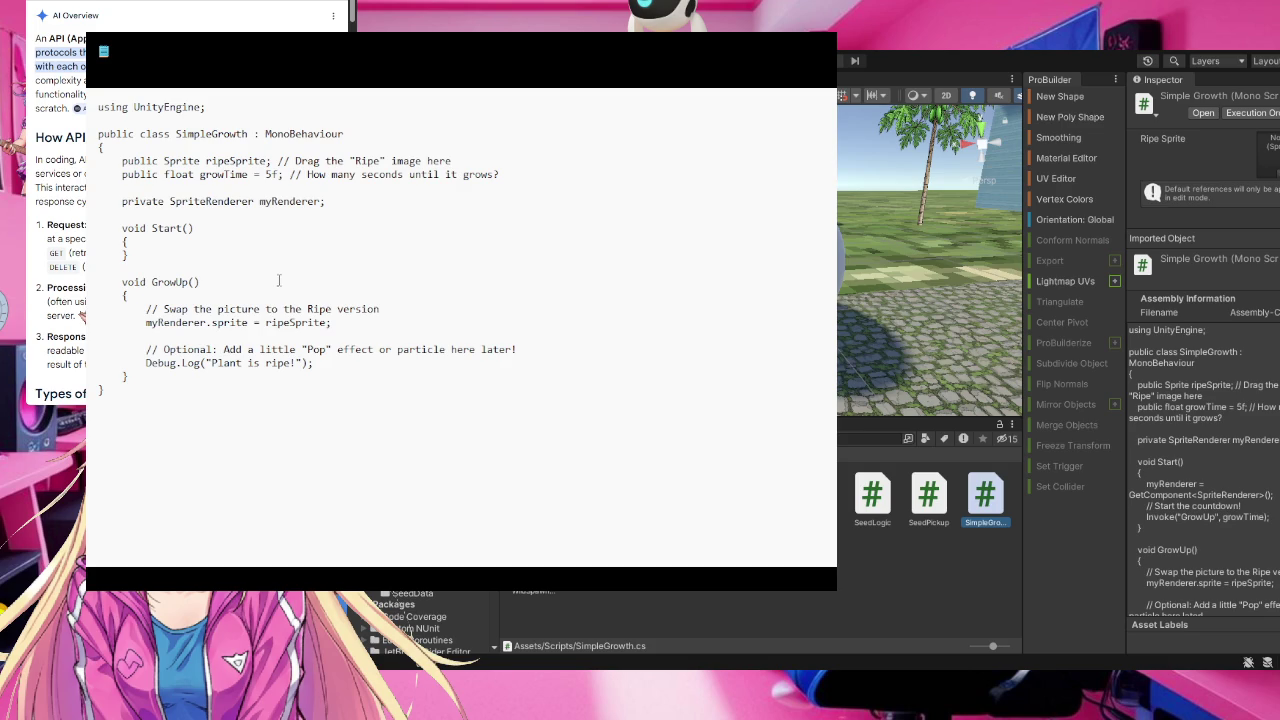
Type 'private void Setup(Seed Date) {' on the blank line between Start and GrowUp
click(126, 270)
text(p)
text(rivate )
text(void)
text(S)
text(etup)
text(()
text(Seed)
text( Date)
text() )
text({)
Make Setup public and add 'myRender.sprite = SeedData.PlantSprite[0]' to it
click(142, 268)
key(BackSpace)
key(BackSpace)
key(BackSpace)
text(public)
text(M)
key(BackSpace)
text(my)
text(Ren)
text(der)
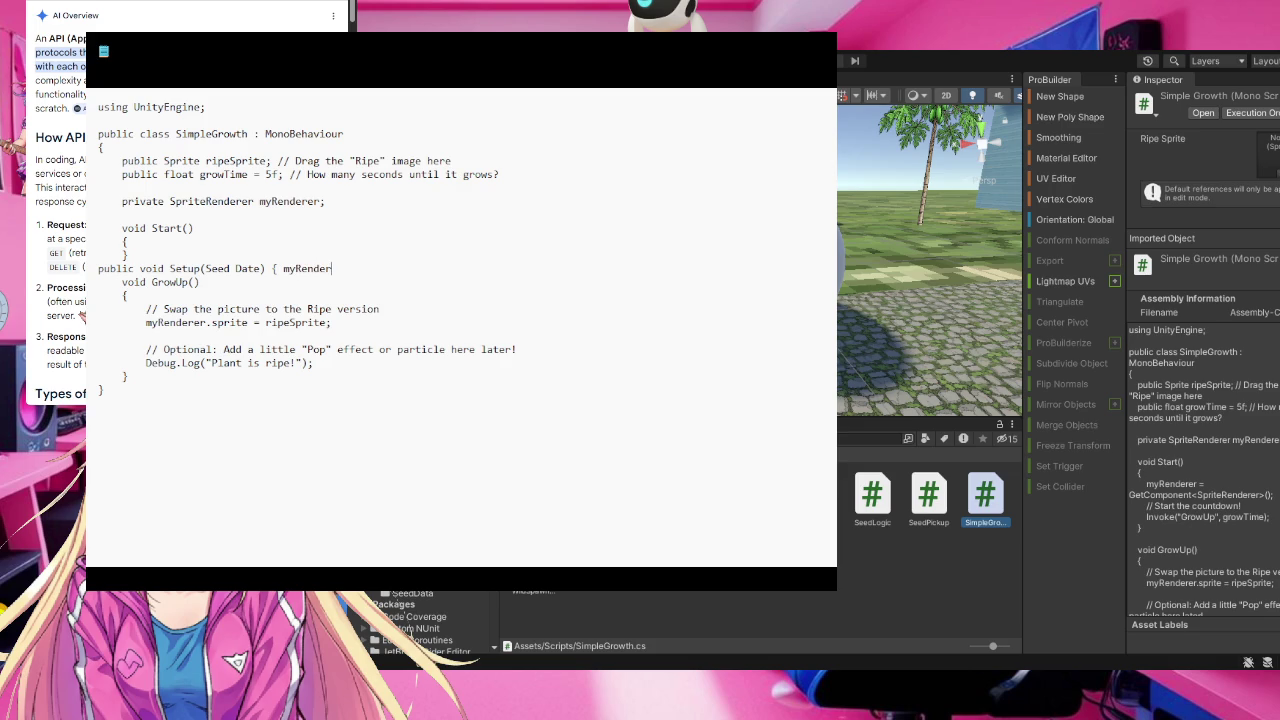
text(.)
text(s)
key(BackSpace)
text(S)
key(BackSpace)
text(sp)
text(rite = )
text(Seed)
text(Data.)
text(PlantS)
text(prit)
text(e)
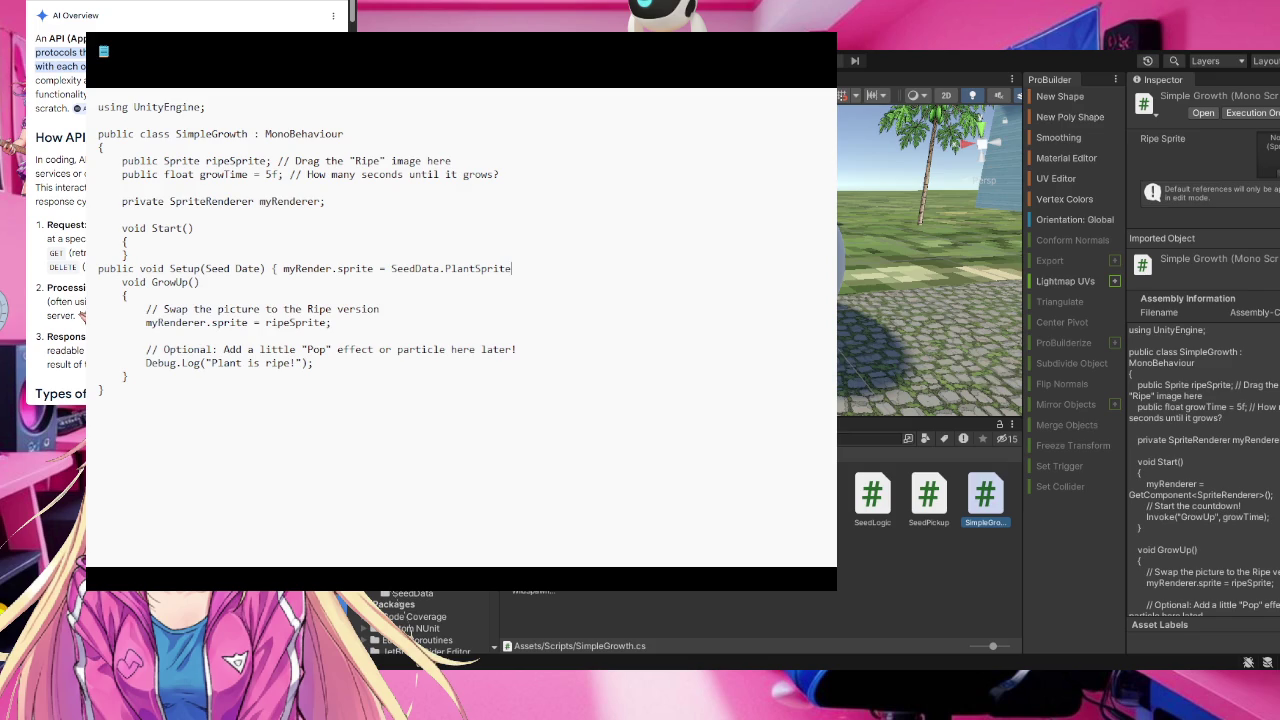
text([)
text(0)
text(])
Append 'Invoke("GrowUp", SeedData.GrowTime);' and a closing brace to the Setup line
text(; )
text(Invoke)
text(9)
text("Grow)
key(BackSpace)
key(BackSpace)
key(BackSpace)
text(()
text("Gro)
text(w)
text(Up)
text(",)
text(Seed)
text(Data.)
text(Grow)
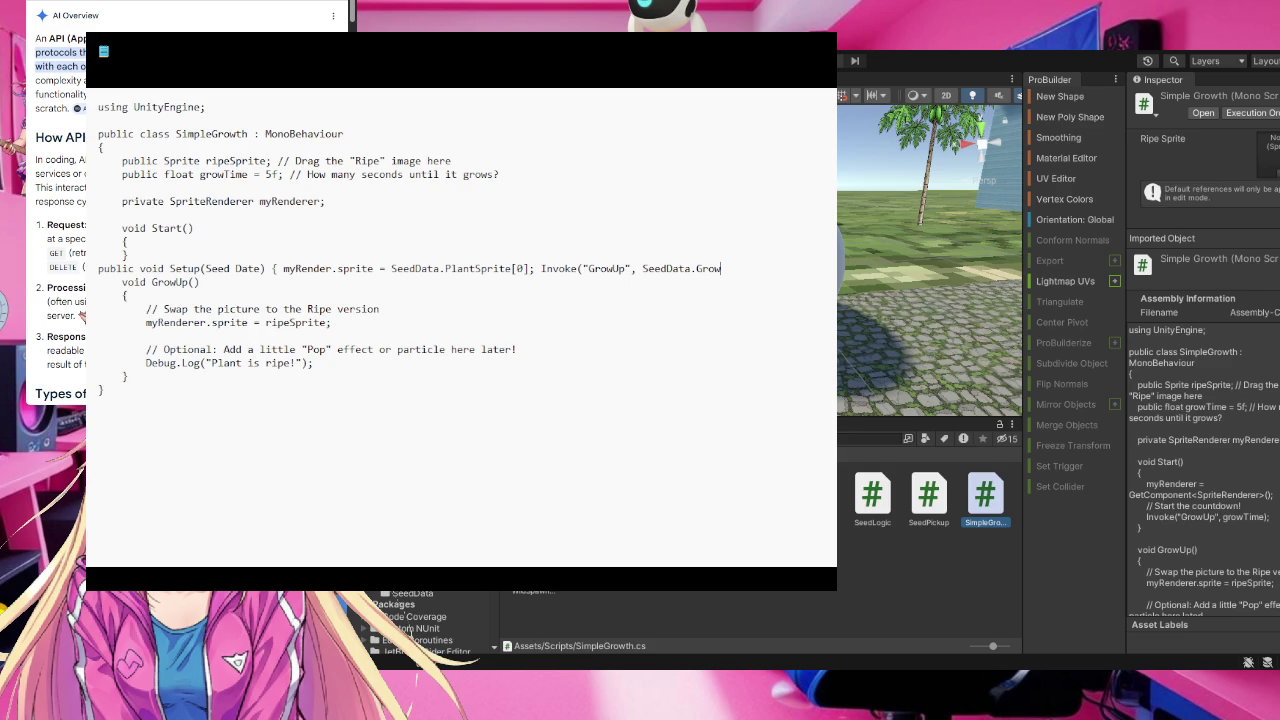
text(Time)
text())
text(;)
text(})
Split Setup into separate lines for the opening brace, sprite assignment, Invoke call and closing brace
click(270, 274)
key(Return)
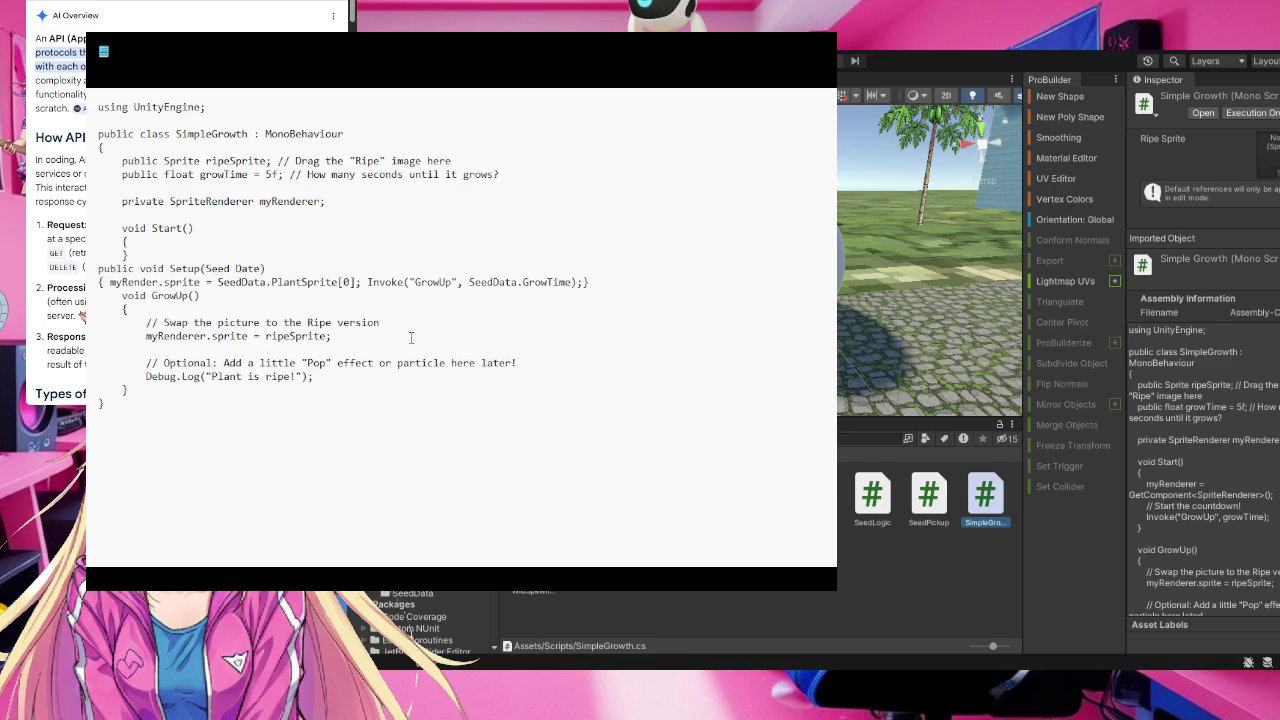
click(361, 282)
key(Return)
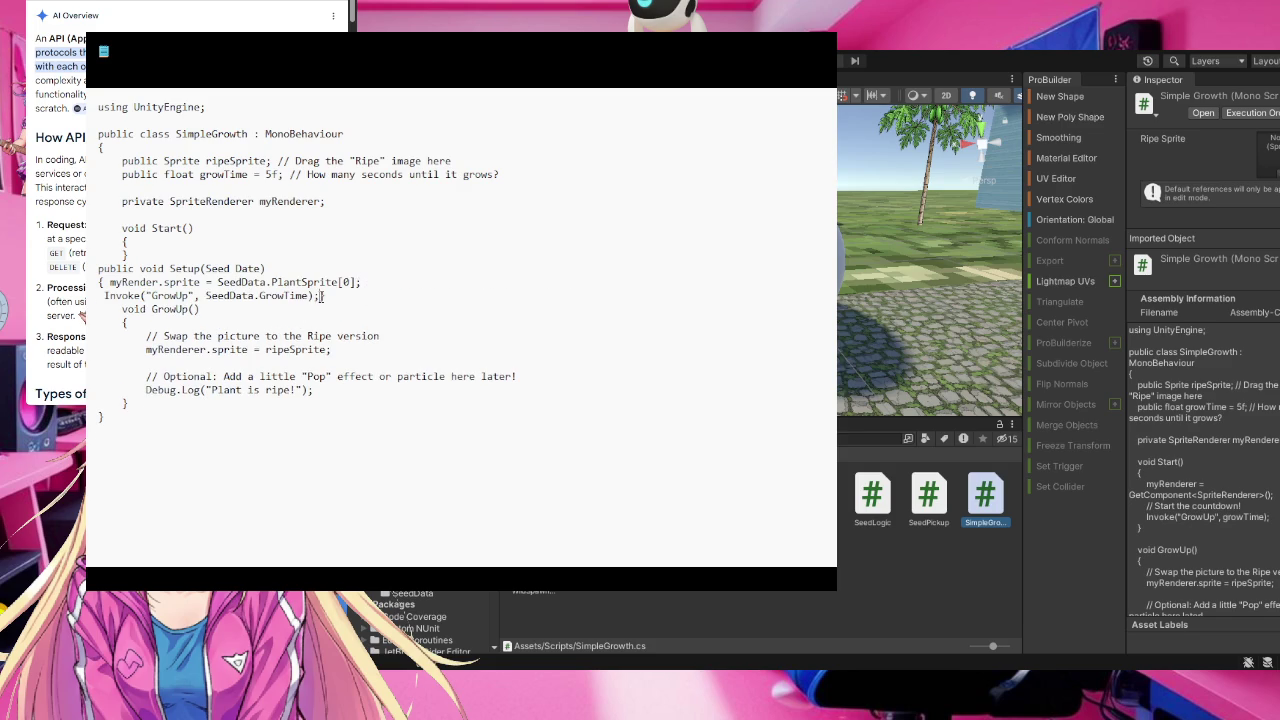
click(321, 296)
key(Return)
text(})
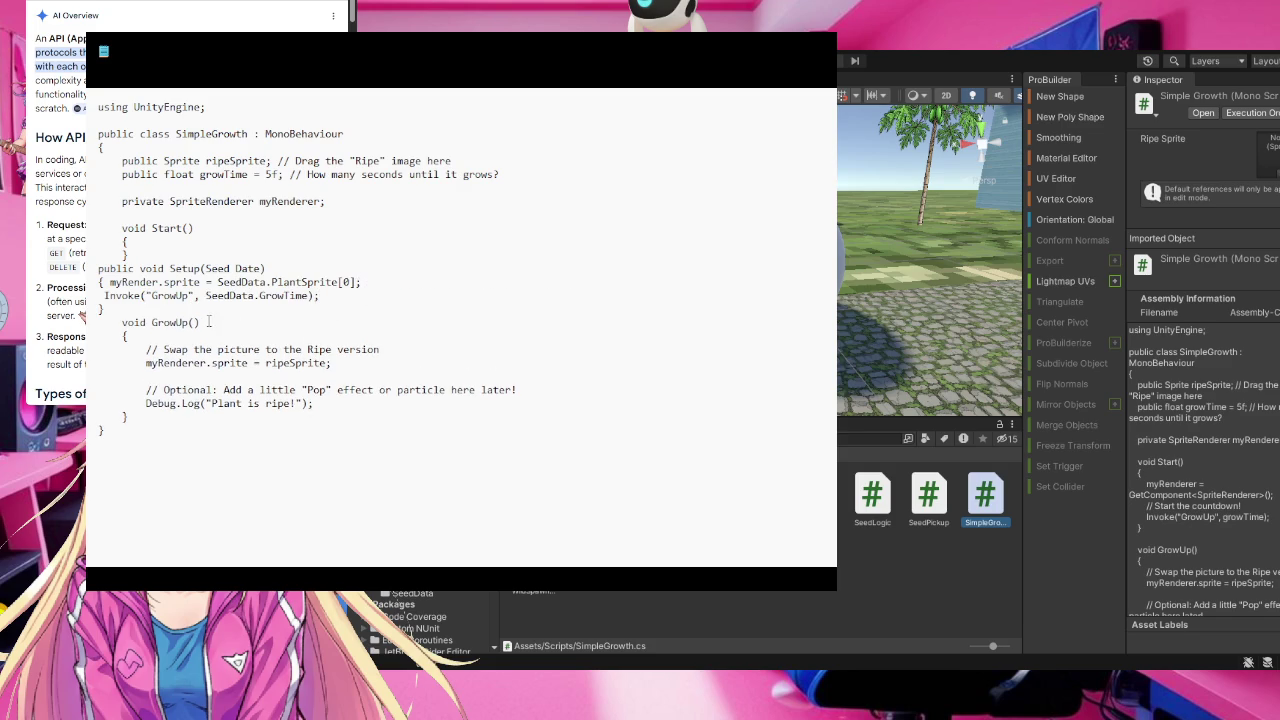
click(110, 282)
key(Return)
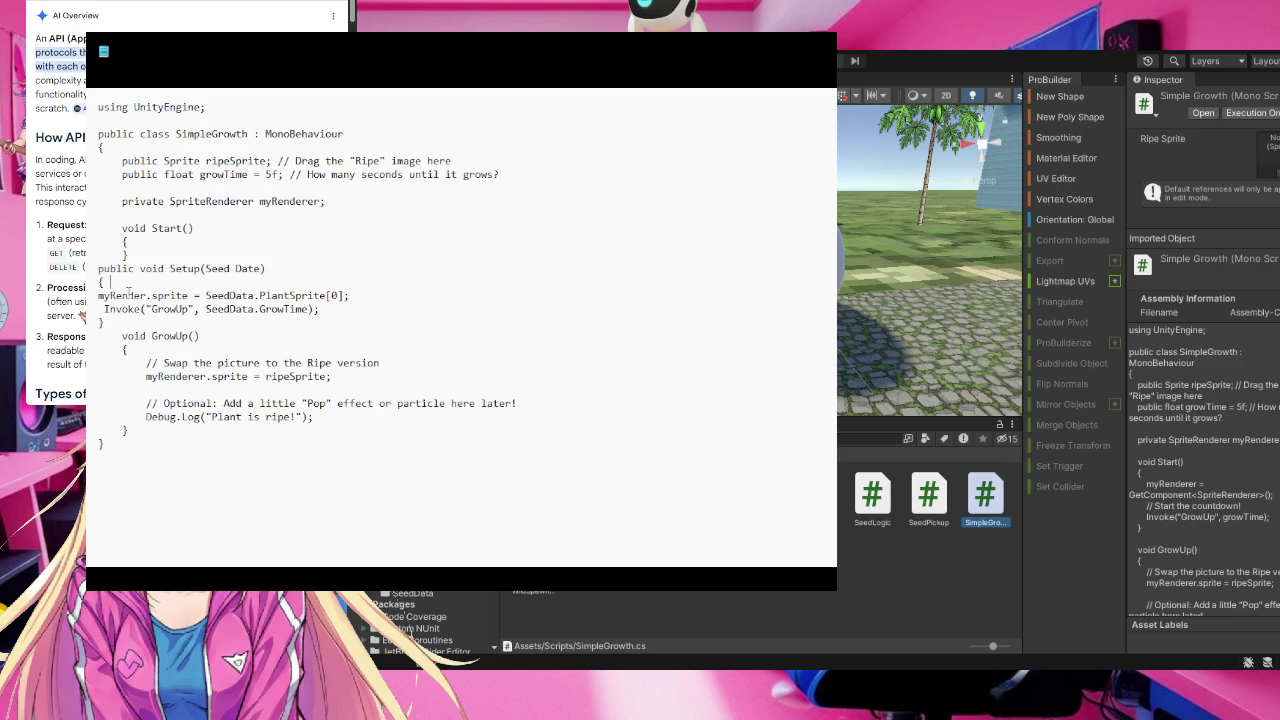
Add 'SeedData = Data;' to the start of the Setup body, removing a stray 'priv' line
text(Seed)
text(Data)
text( + )
text(=)
text(Data)
text(;)
click(280, 268)
key(Return)
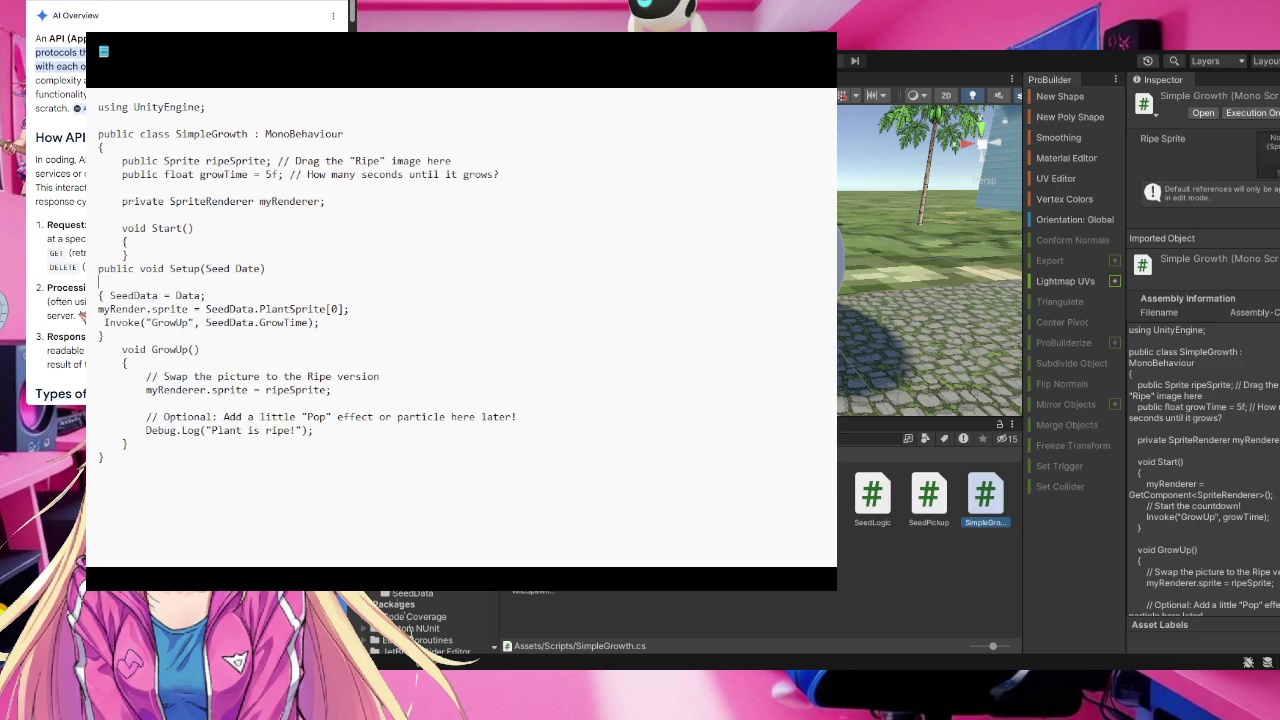
text(priv)
key(BackSpace)
key(BackSpace)
key(BackSpace)
key(BackSpace)
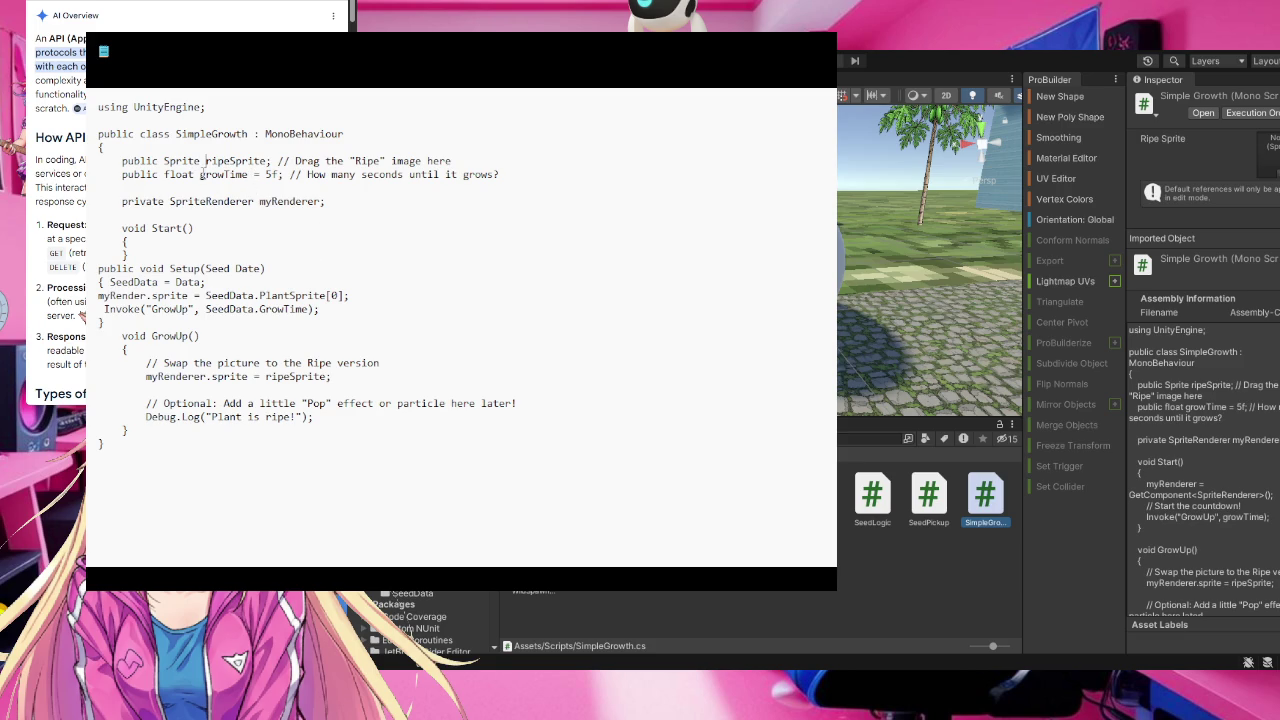
Add the field declaration 'public Seed SeedData;' below growTime in SimpleGrowth
double_click(210, 174)
click(243, 175)
text(pu)
text(blic )
text(Seed )
text(SeedD)
text(ata)
text(;)
drag(202, 336, 188, 336)
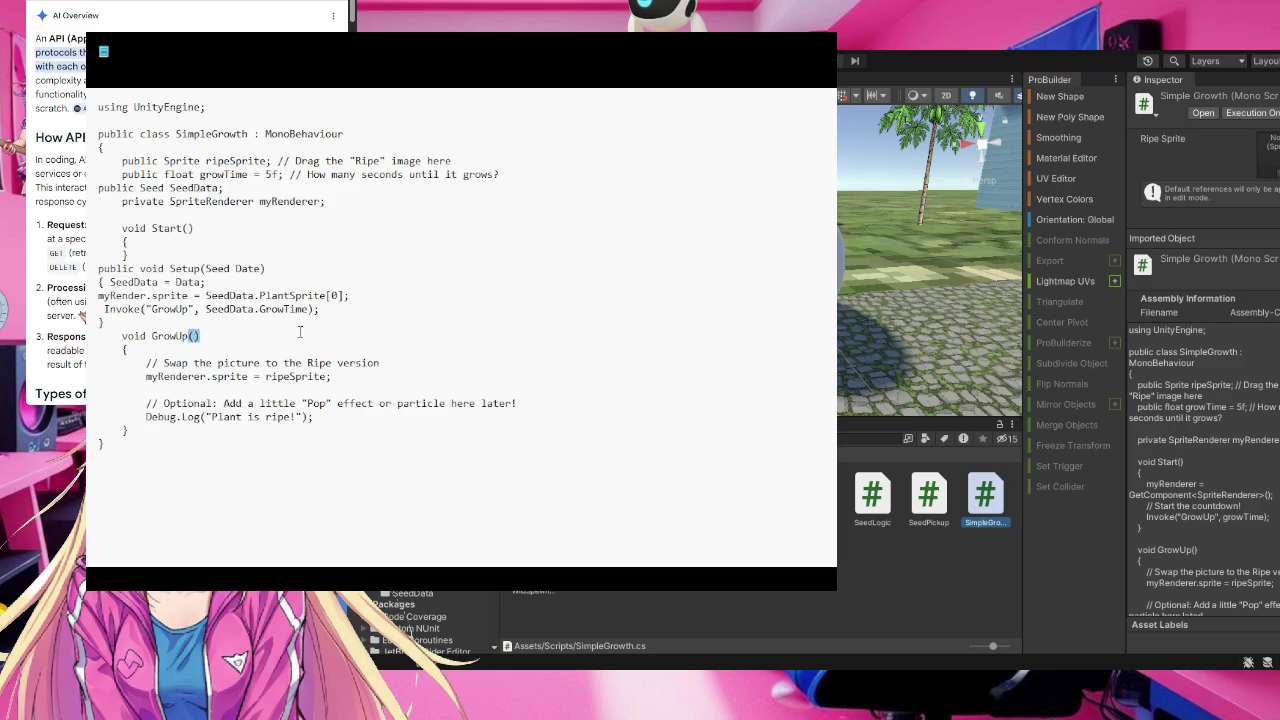
click(205, 227)
Correct Setup's parameter from 'Seed Date' to 'Seed Data', keeping Start parameterless
click(189, 229)
text(Seed)
text( Data)
key(BackSpace)
key(BackSpace)
key(BackSpace)
key(BackSpace)
key(BackSpace)
key(BackSpace)
key(BackSpace)
click(261, 268)
key(BackSpace)
text(a)
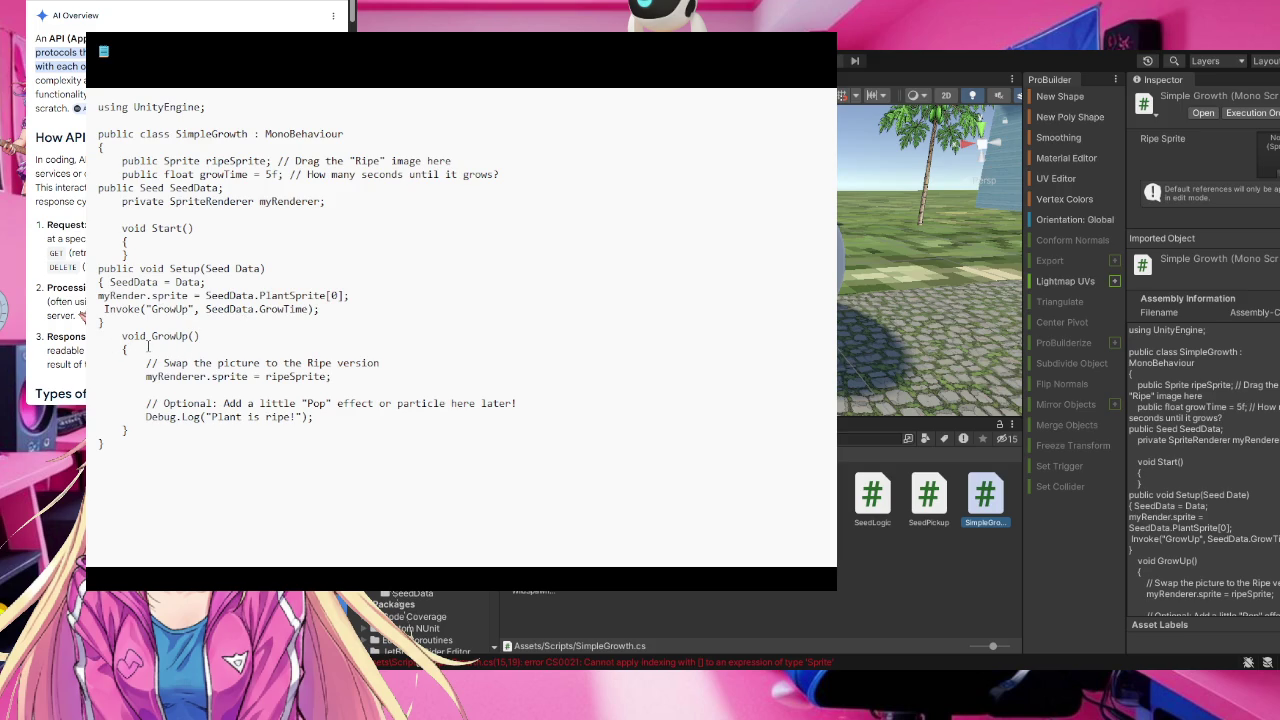
click(148, 348)
drag(147, 378, 330, 383)
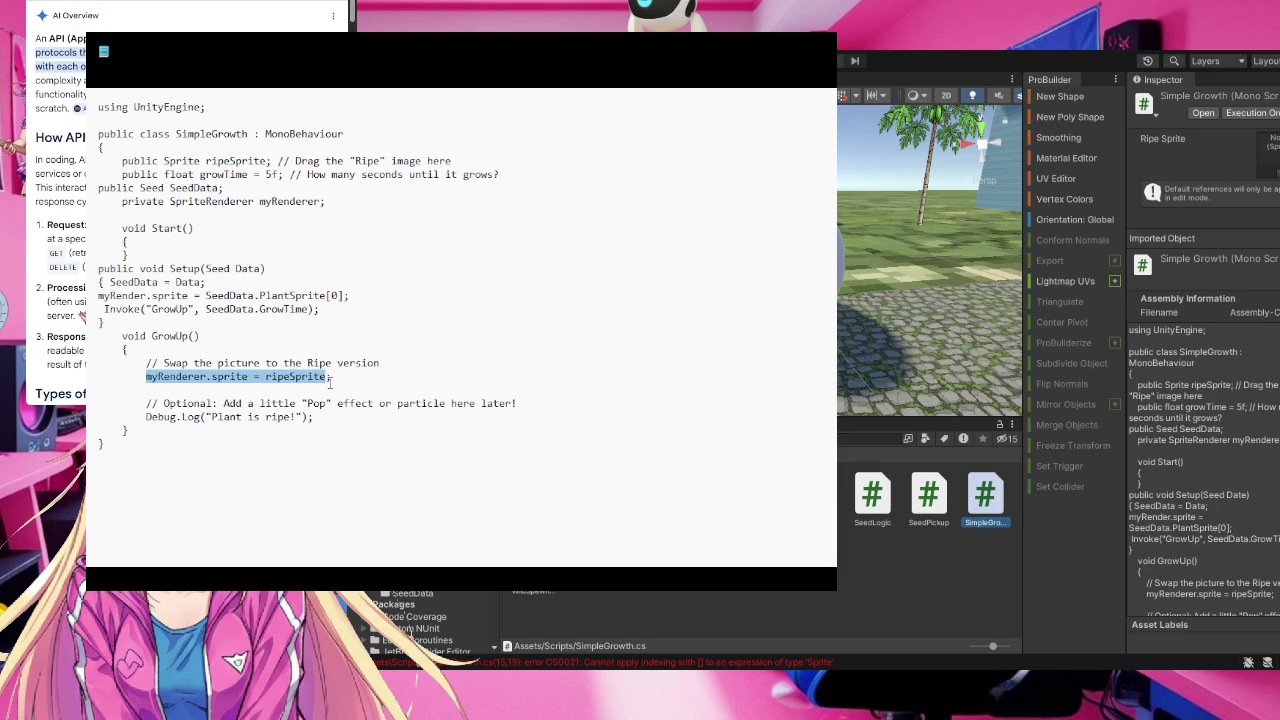
click(333, 377)
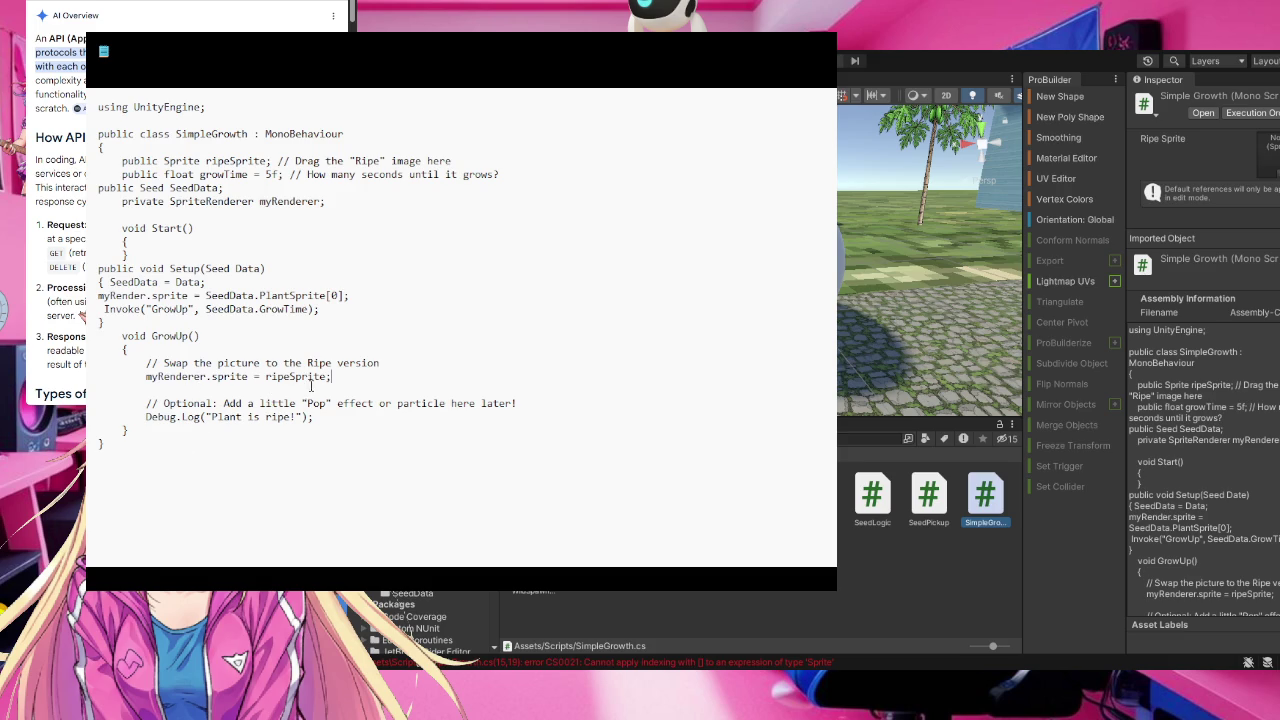
click(266, 377)
Replace ripeSprite in GrowUp with SeedData.PlantSprite[1] as the renderer's sprite
drag(266, 377, 329, 377)
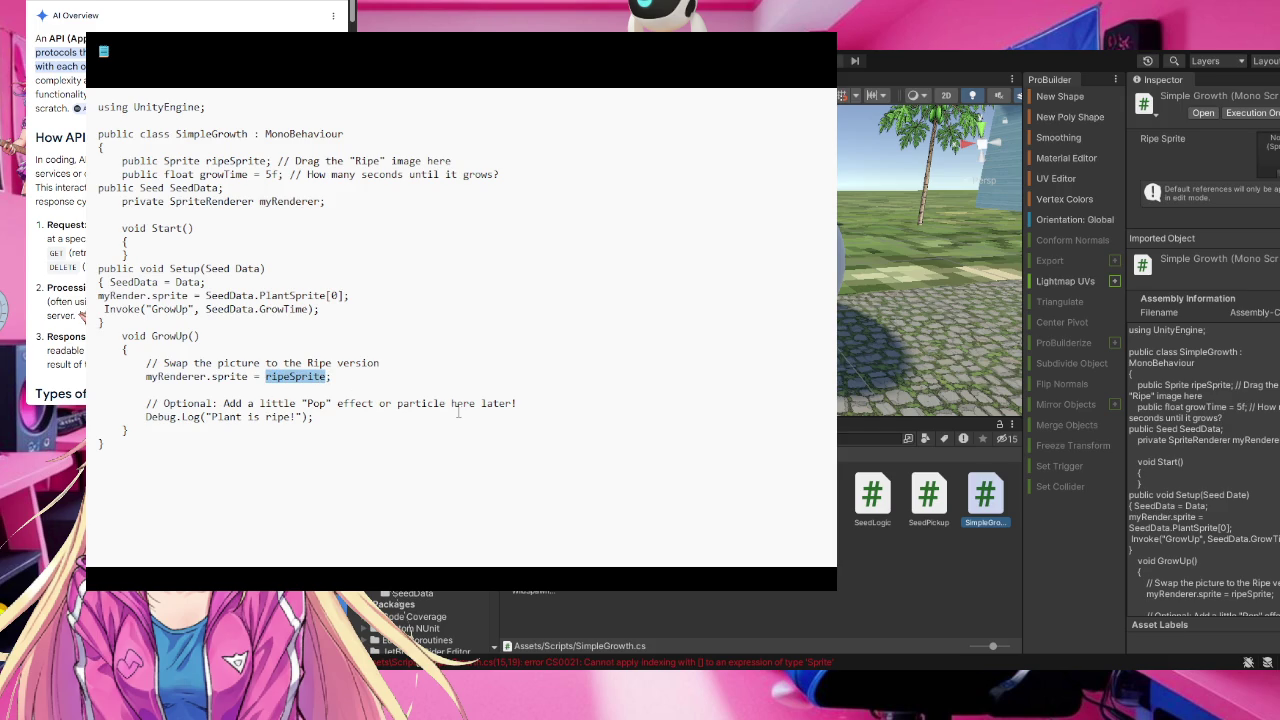
text(Seed)
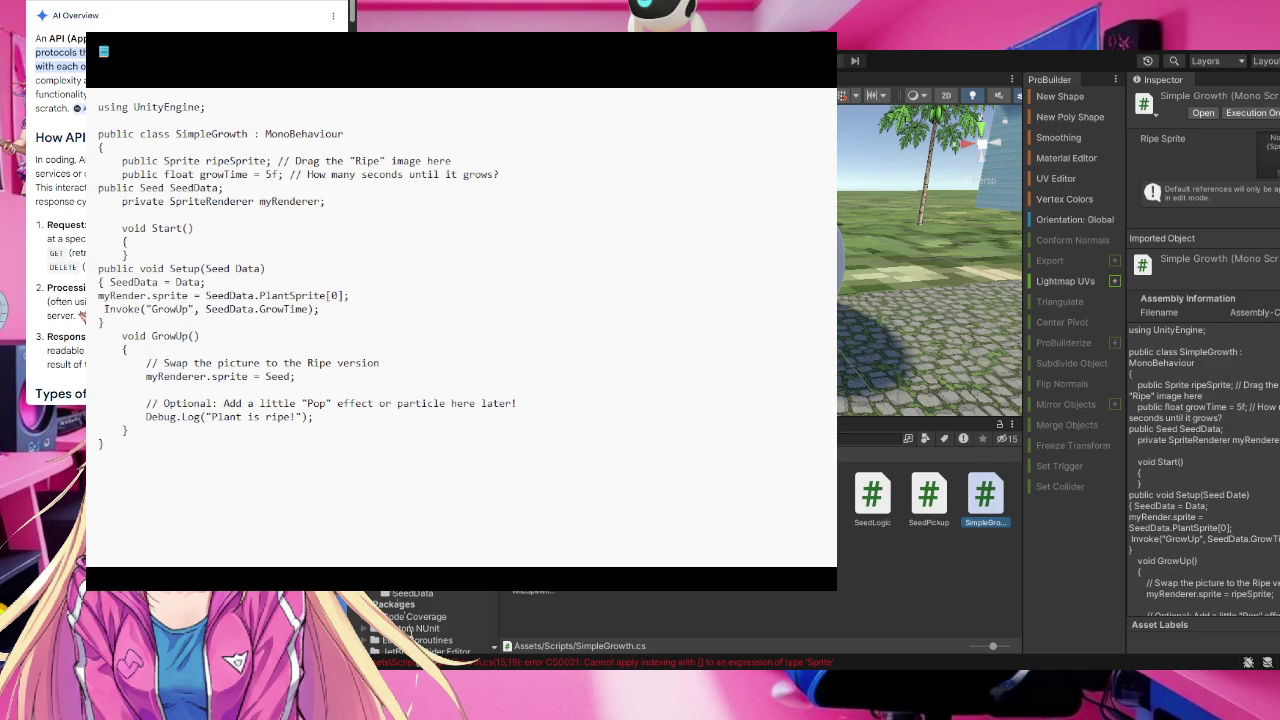
text(Data)
text(.)
text(Plant)
text(Sprite)
text([)
text(1)
text(])
text(])
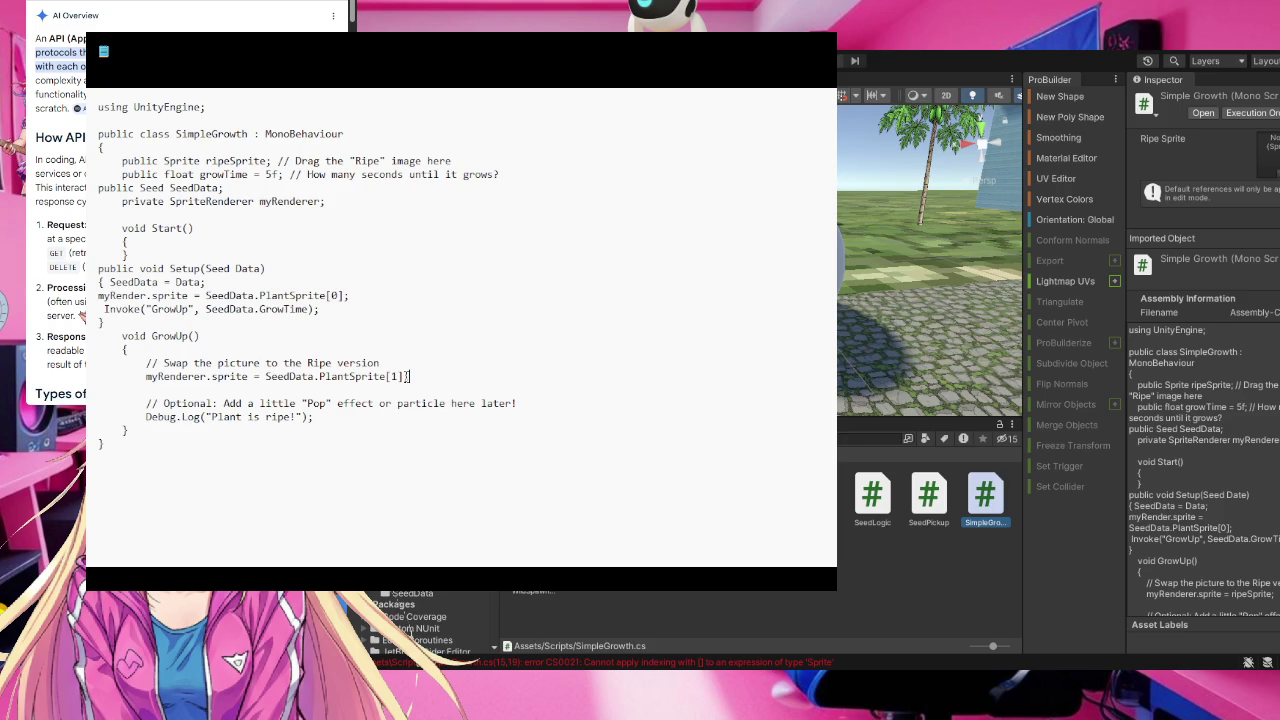